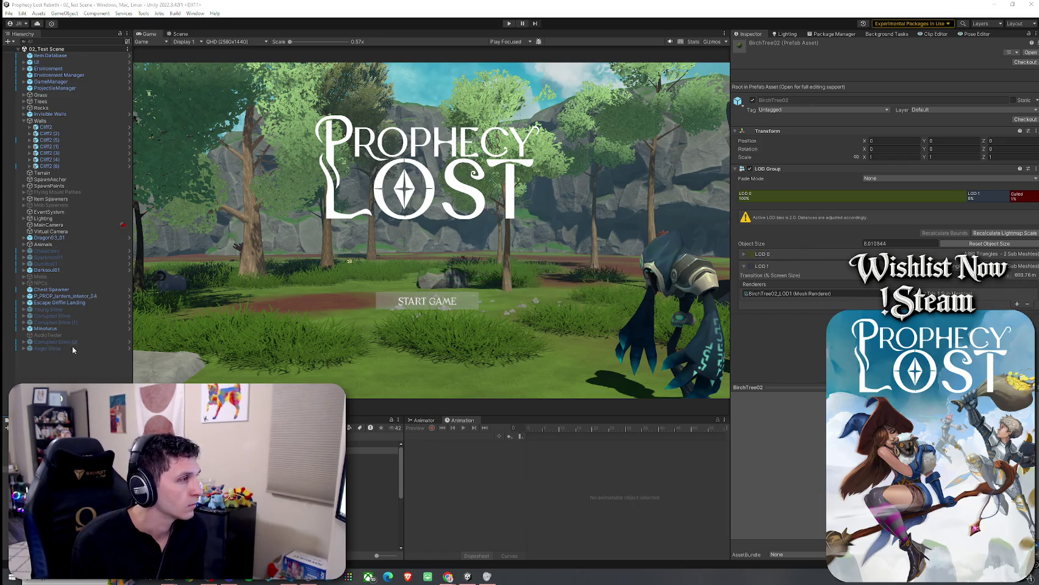
Set the Minotaurus Mob AI Attack Range to 5
{"action": "left_click", "coordinate": [51, 329]}
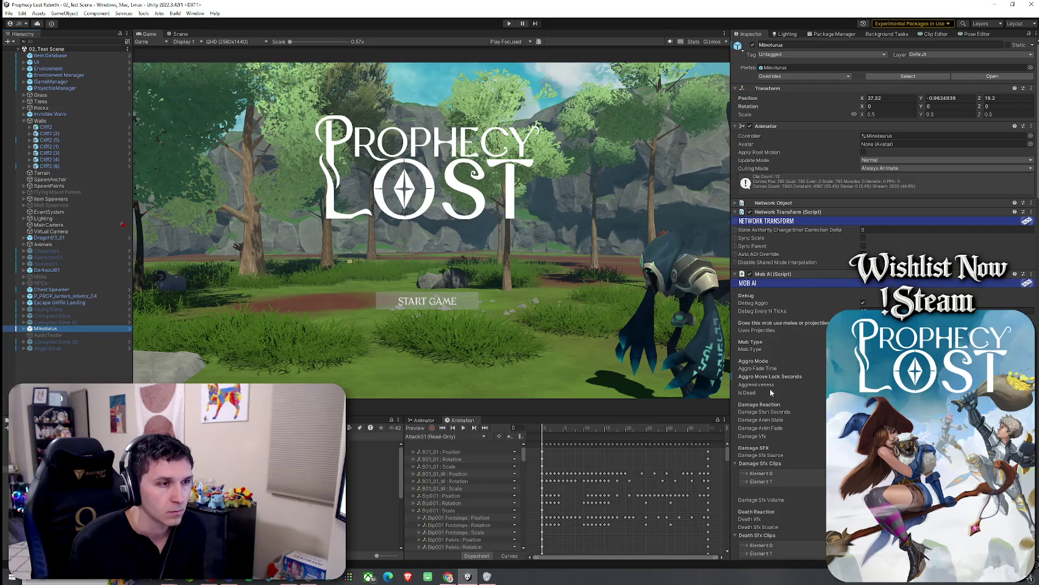
{"action": "scroll", "coordinate": [785, 403], "scroll_direction": "down", "scroll_amount": 10}
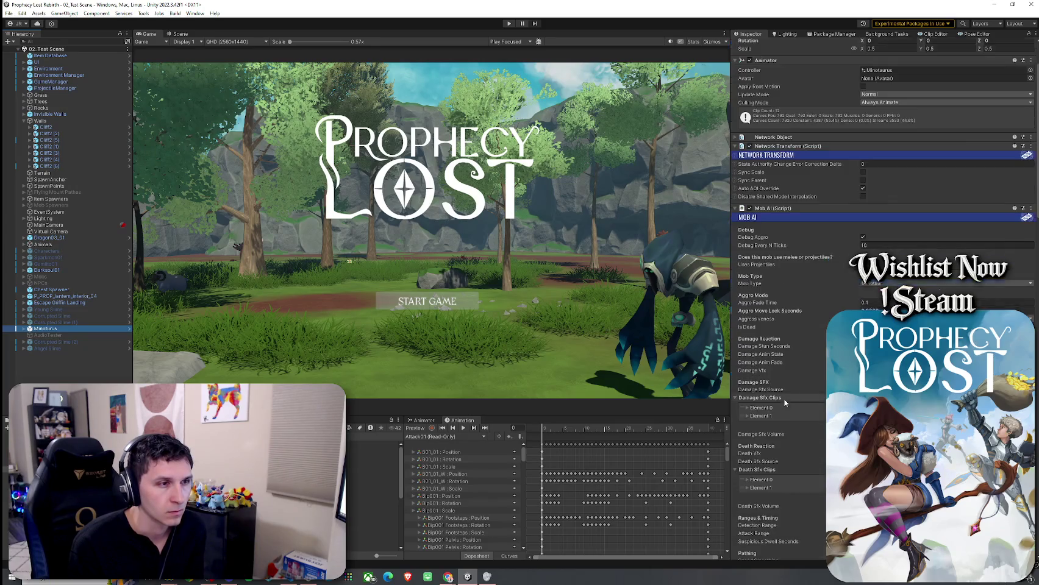
{"action": "left_click", "coordinate": [915, 380]}
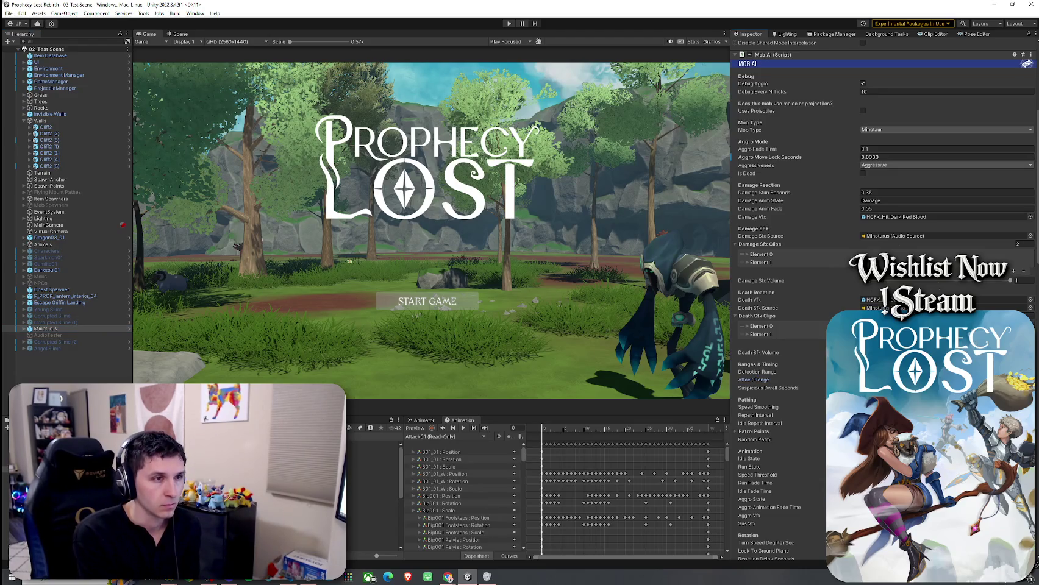
{"action": "type", "text": "5"}
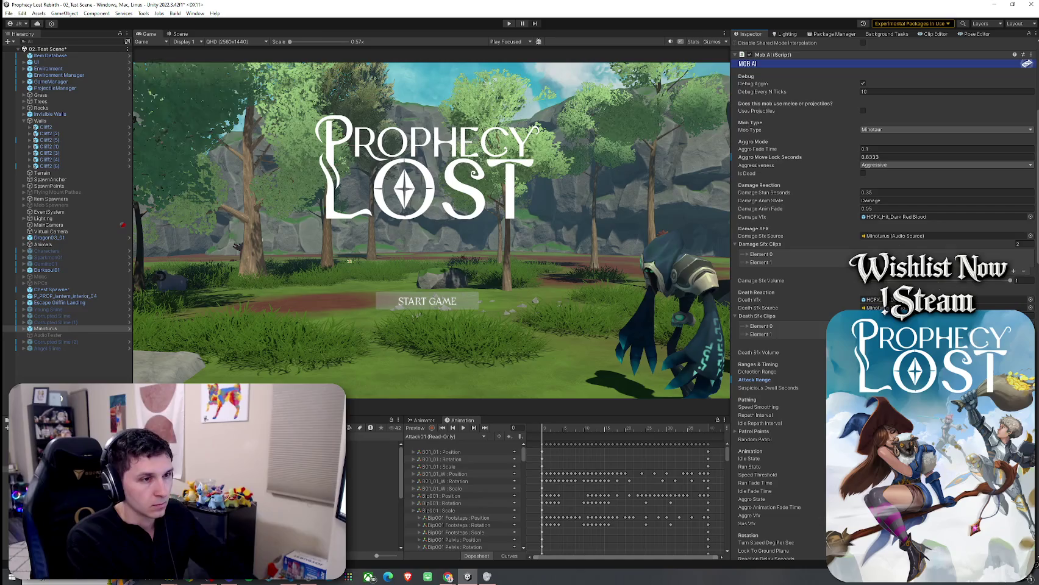
Save the scene and enter Play mode to test it
{"action": "left_click", "coordinate": [9, 12]}
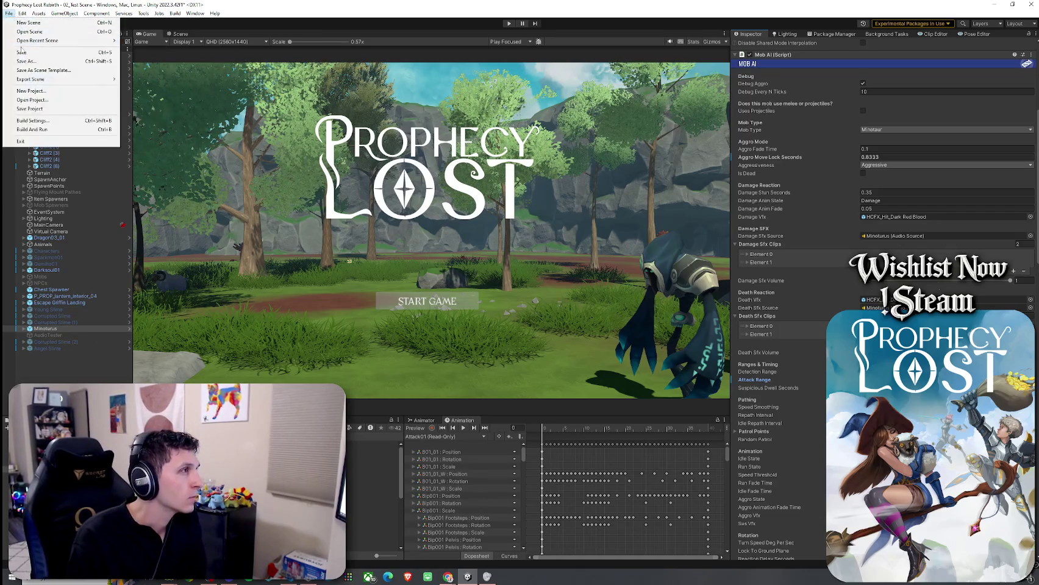
{"action": "left_click", "coordinate": [24, 53]}
{"action": "left_click", "coordinate": [509, 23]}
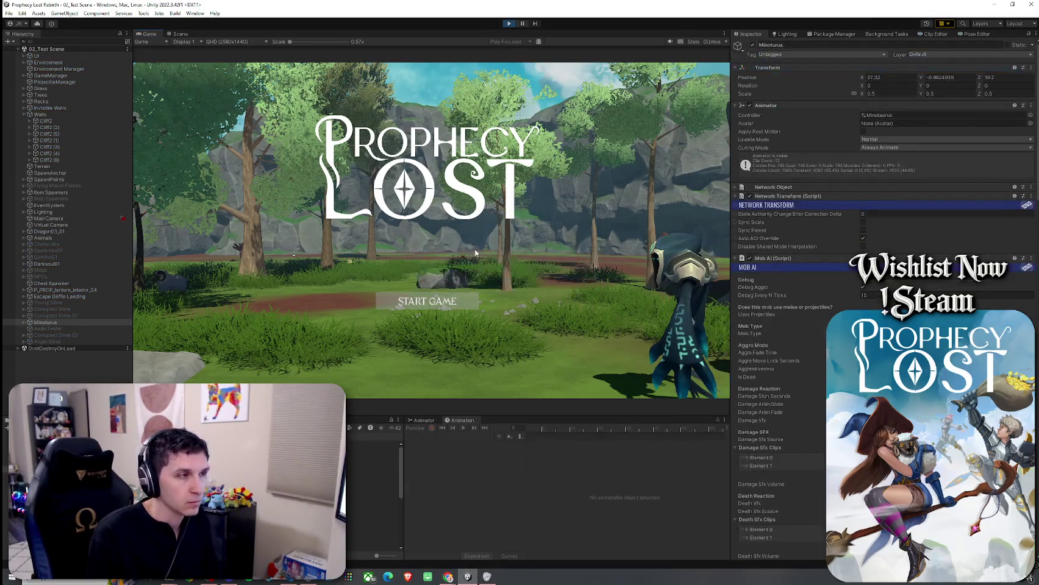
Start the game and run the player forward into the clearing to trigger the minotaur's aggro
{"action": "left_click", "coordinate": [447, 295]}
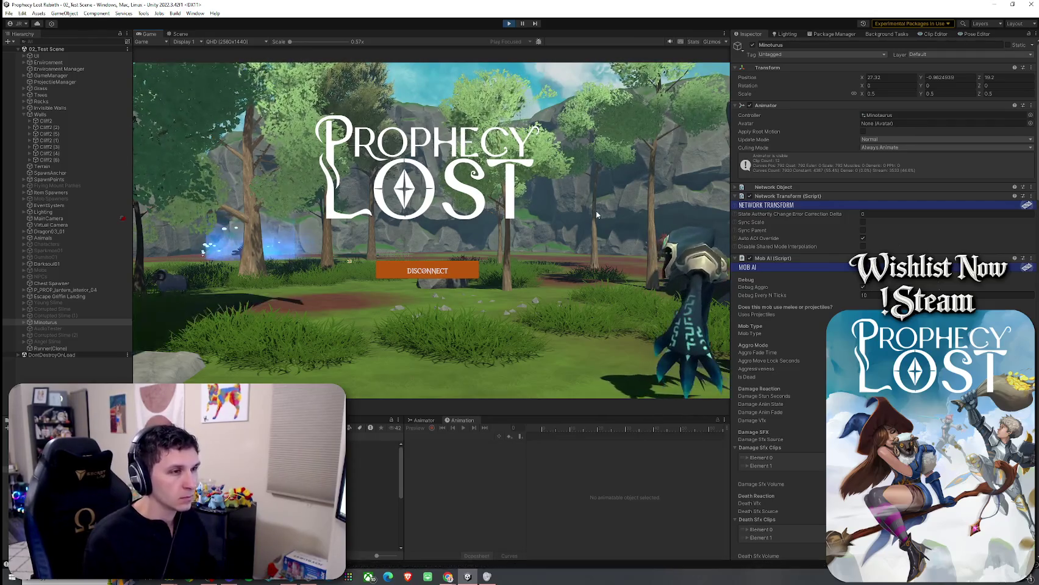
{"action": "key", "text": "w"}
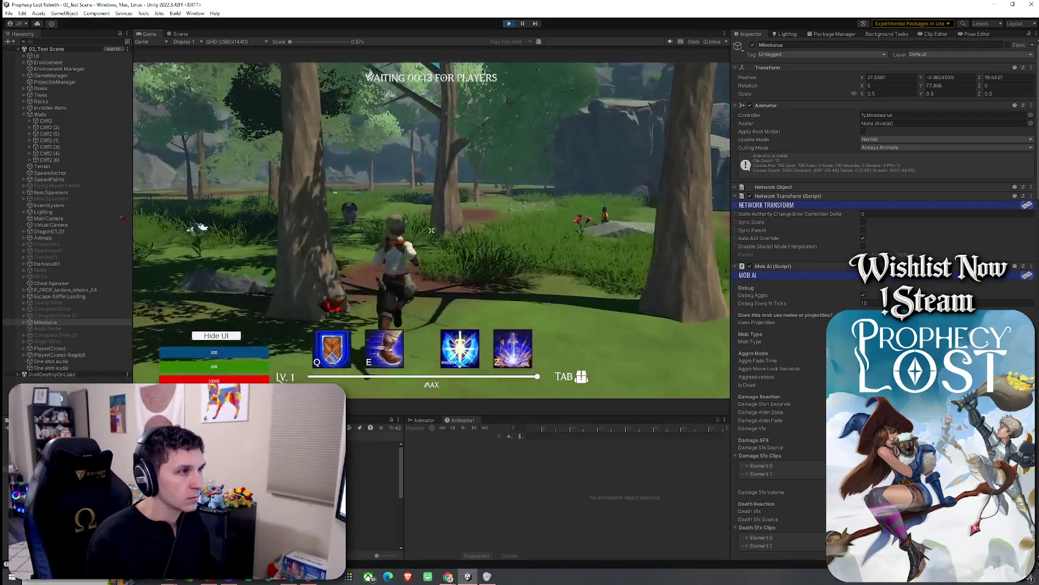
{"action": "key", "text": "w"}
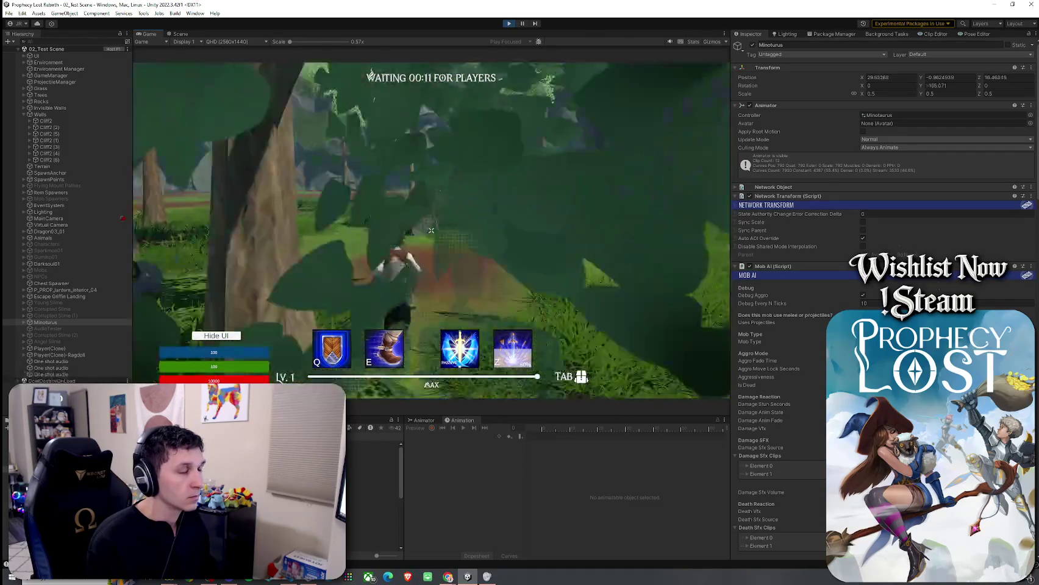
{"action": "key", "text": "w"}
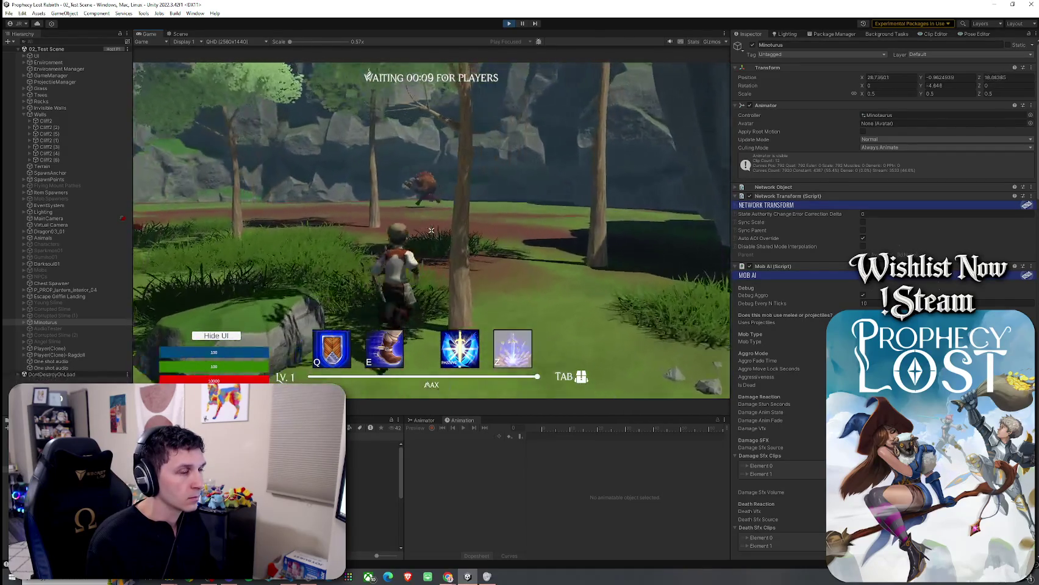
{"action": "key", "text": "w"}
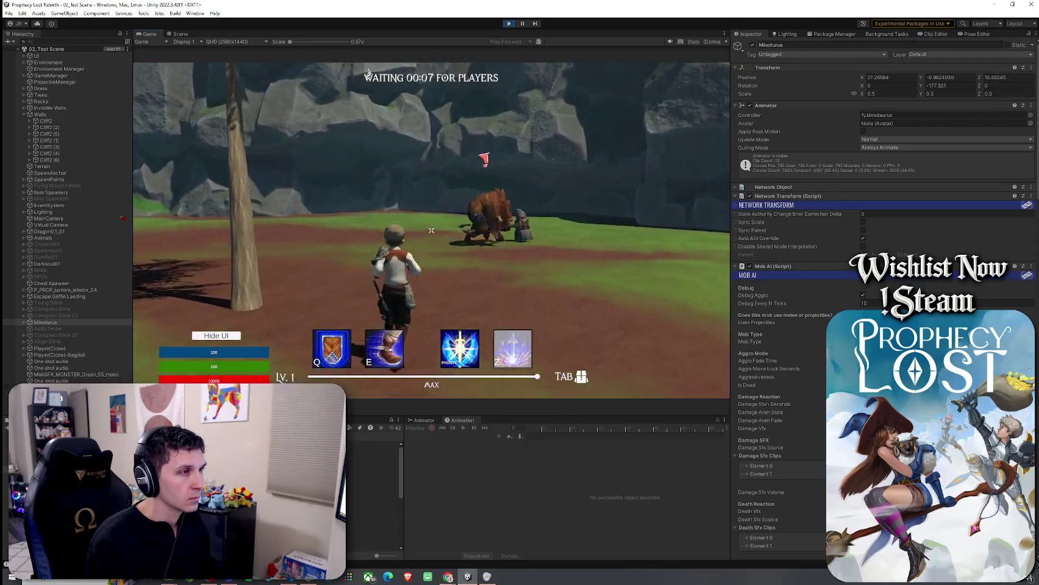
{"action": "key", "text": "w"}
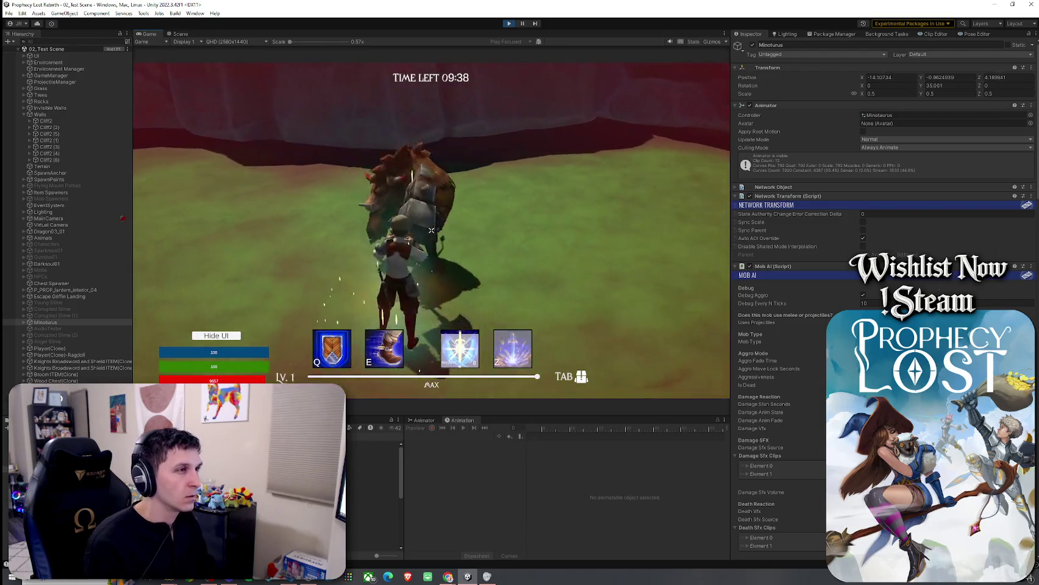
Exit Play mode with Ctrl+P and save the scene
{"action": "key", "text": "ctrl+p"}
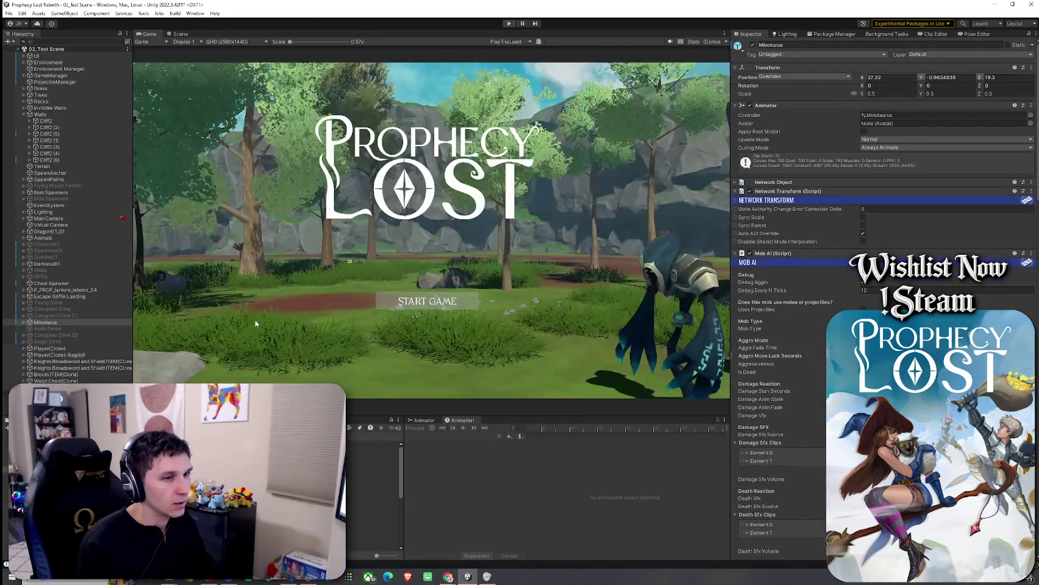
{"action": "left_click", "coordinate": [10, 13]}
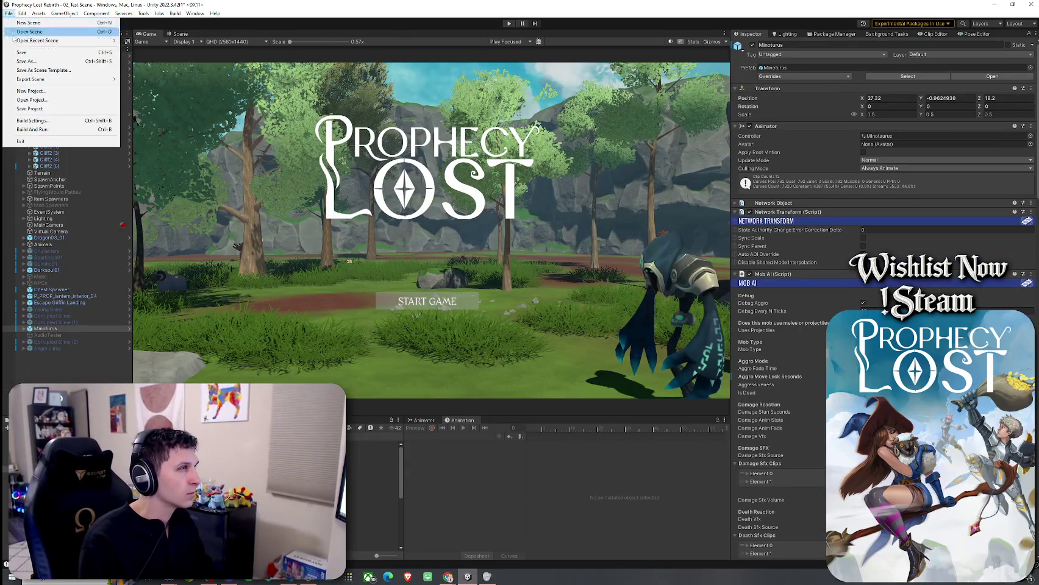
{"action": "left_click", "coordinate": [25, 39]}
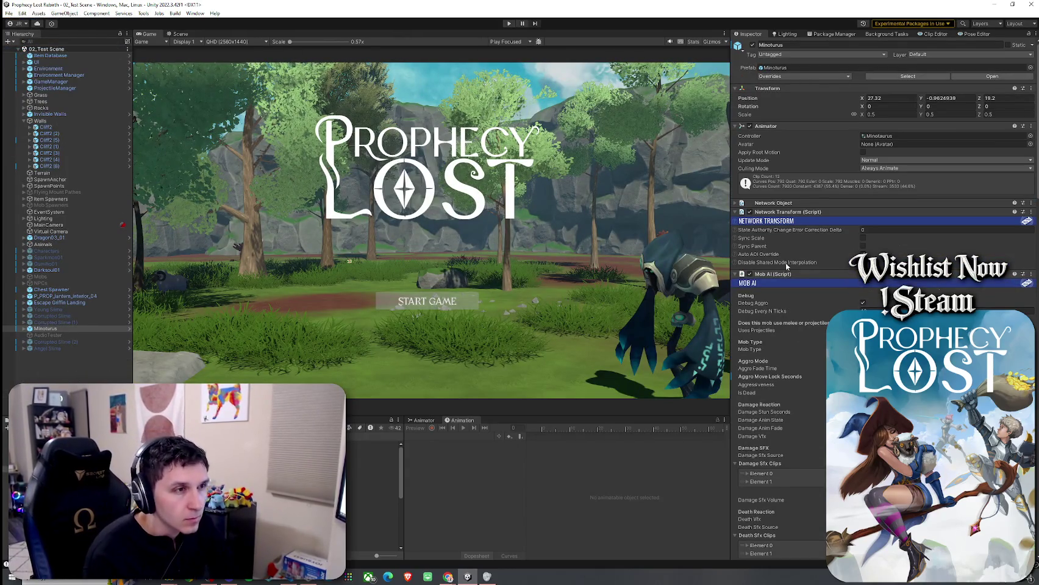
Scroll through the Minotaurus Mob AI component in the Inspector
{"action": "scroll", "coordinate": [768, 309], "scroll_direction": "down", "scroll_amount": 3}
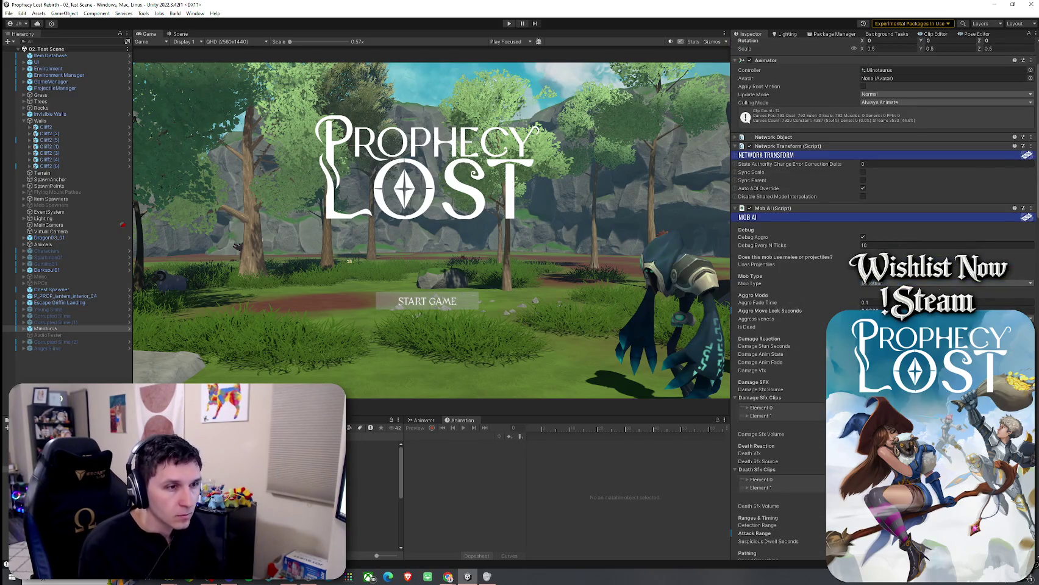
{"action": "scroll", "coordinate": [780, 305], "scroll_direction": "down", "scroll_amount": 7}
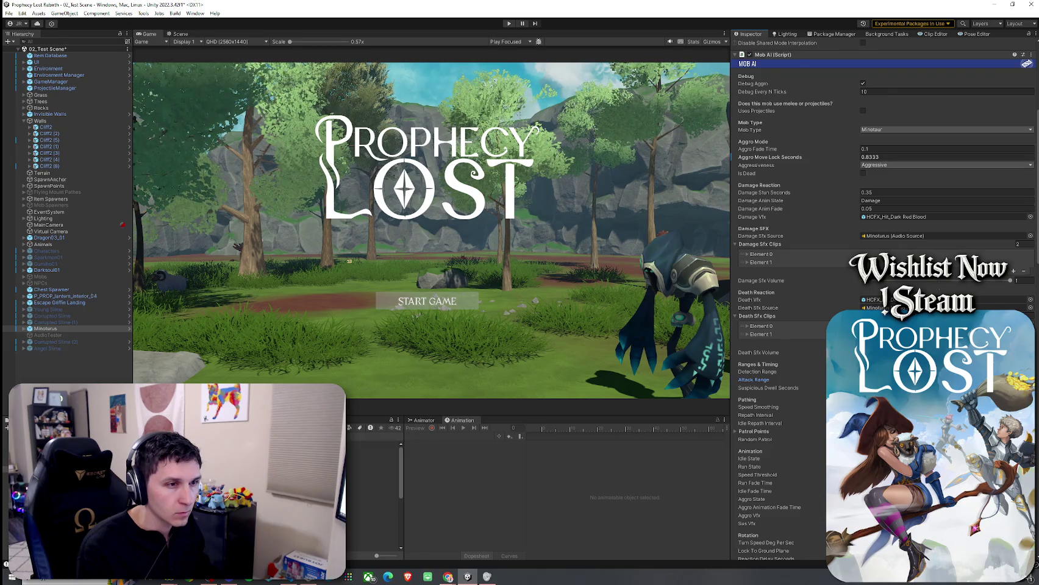
{"action": "scroll", "coordinate": [789, 412], "scroll_direction": "down", "scroll_amount": 7}
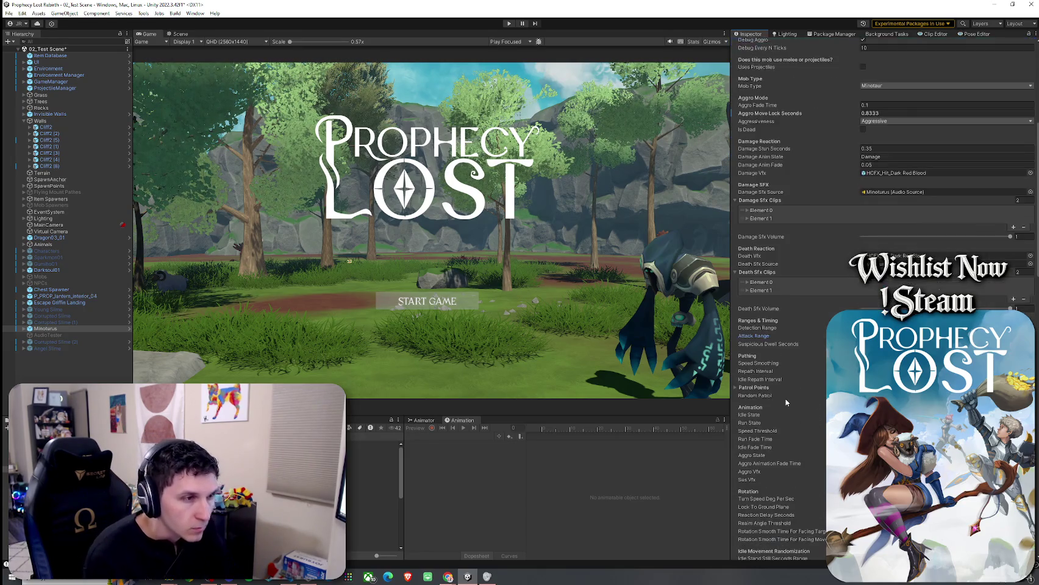
{"action": "scroll", "coordinate": [787, 402], "scroll_direction": "down", "scroll_amount": 5}
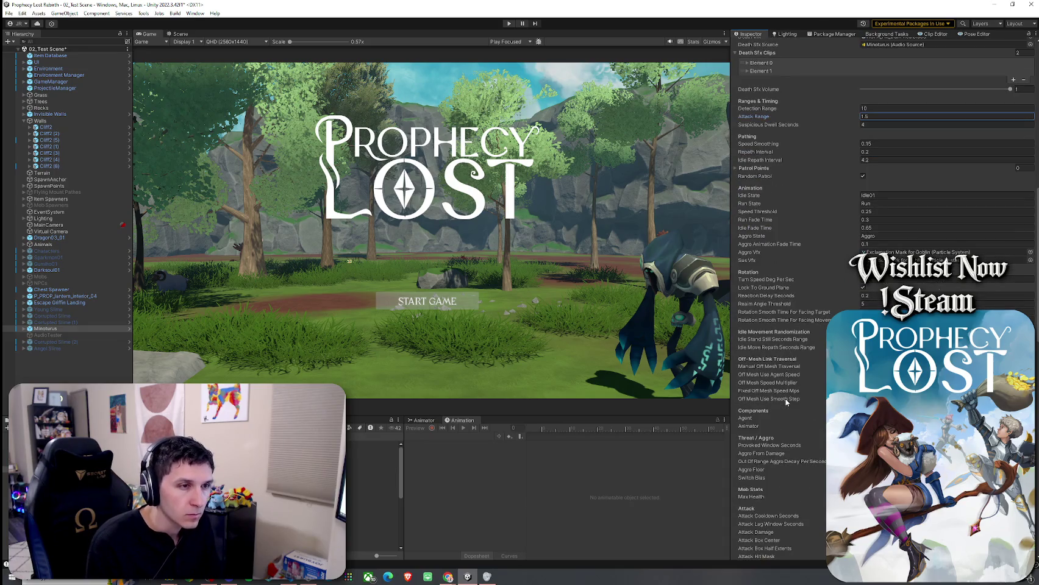
{"action": "scroll", "coordinate": [787, 403], "scroll_direction": "down", "scroll_amount": 6}
{"action": "scroll", "coordinate": [786, 402], "scroll_direction": "down", "scroll_amount": 3}
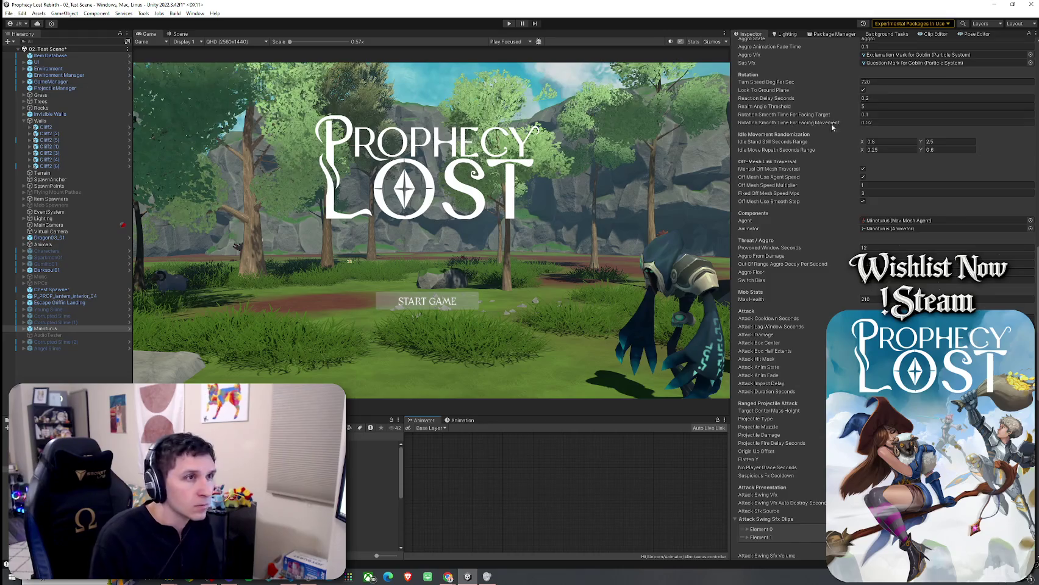
{"action": "scroll", "coordinate": [832, 127], "scroll_direction": "up", "scroll_amount": 15}
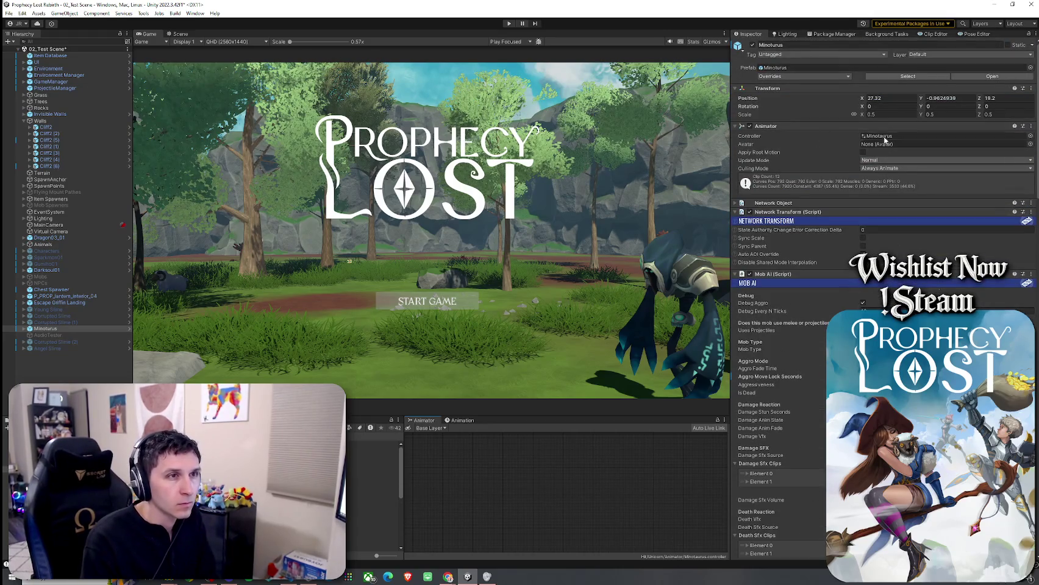
Open the Minotaurus animator and preview the Run clip's keyframes in the Animation timeline
{"action": "left_click", "coordinate": [887, 136]}
{"action": "left_click", "coordinate": [463, 420]}
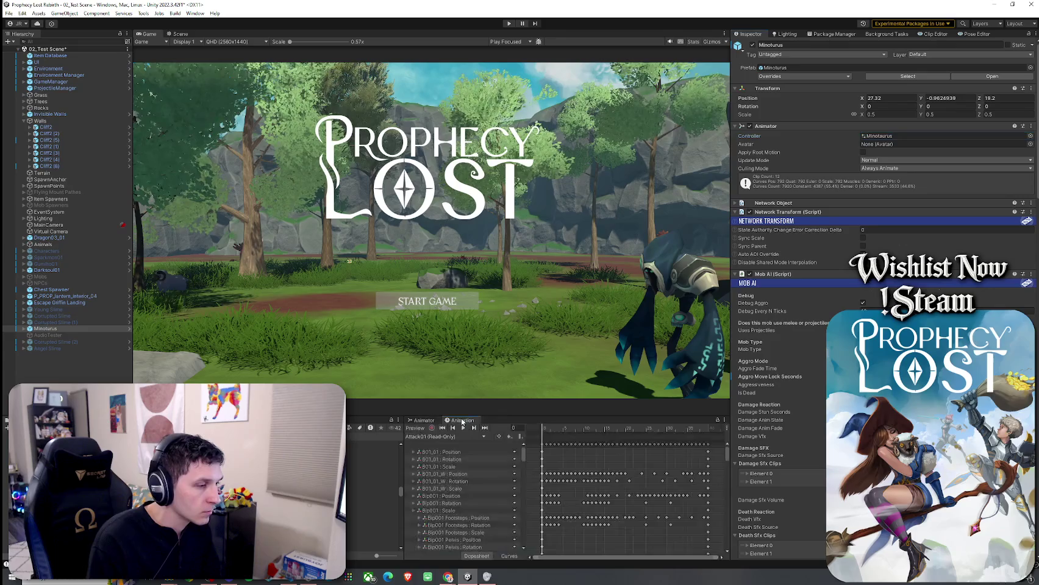
{"action": "left_click", "coordinate": [425, 421]}
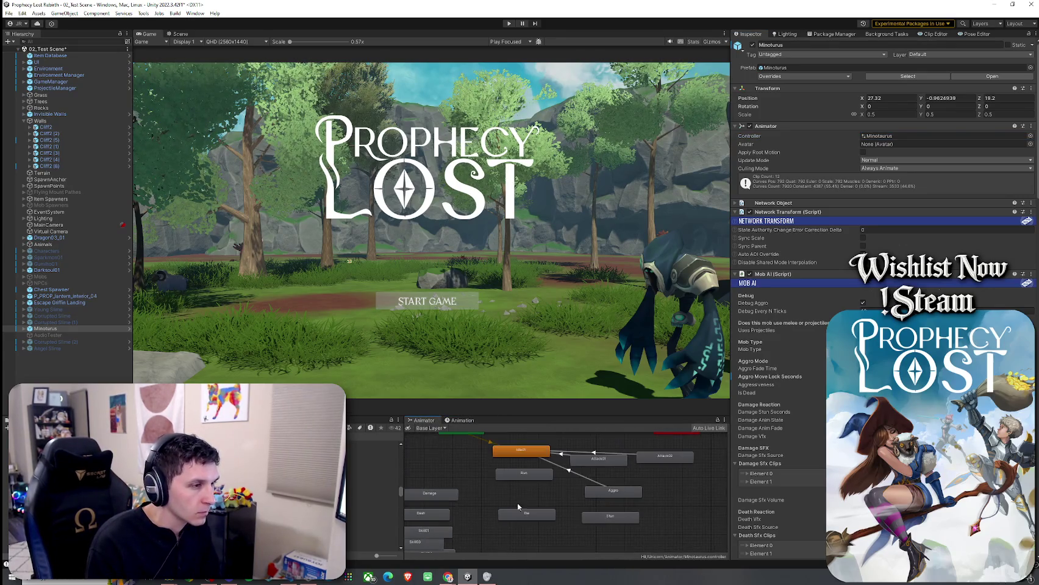
{"action": "left_click", "coordinate": [512, 474]}
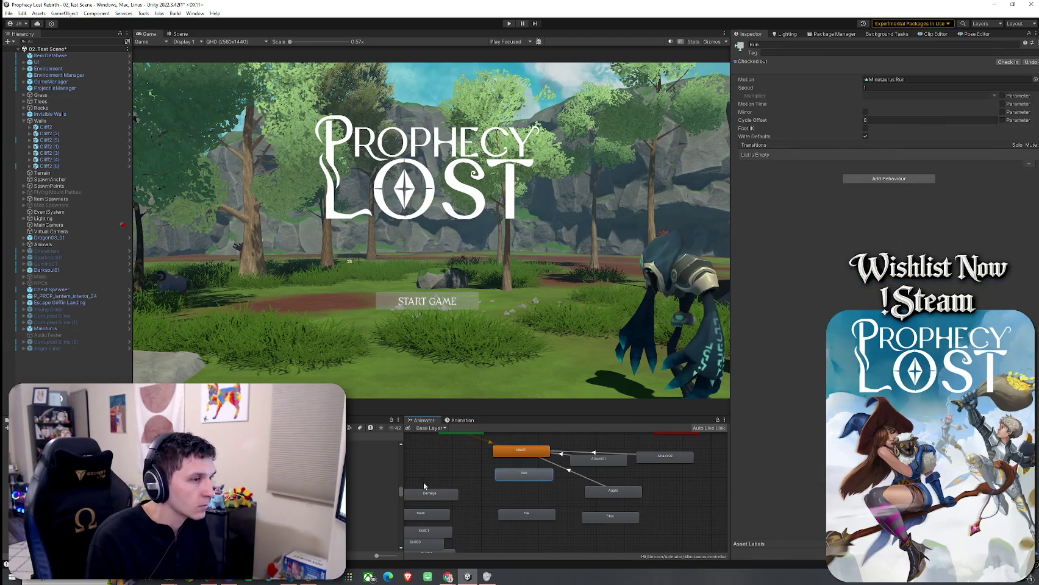
{"action": "left_click", "coordinate": [461, 420]}
{"action": "left_click", "coordinate": [437, 436]}
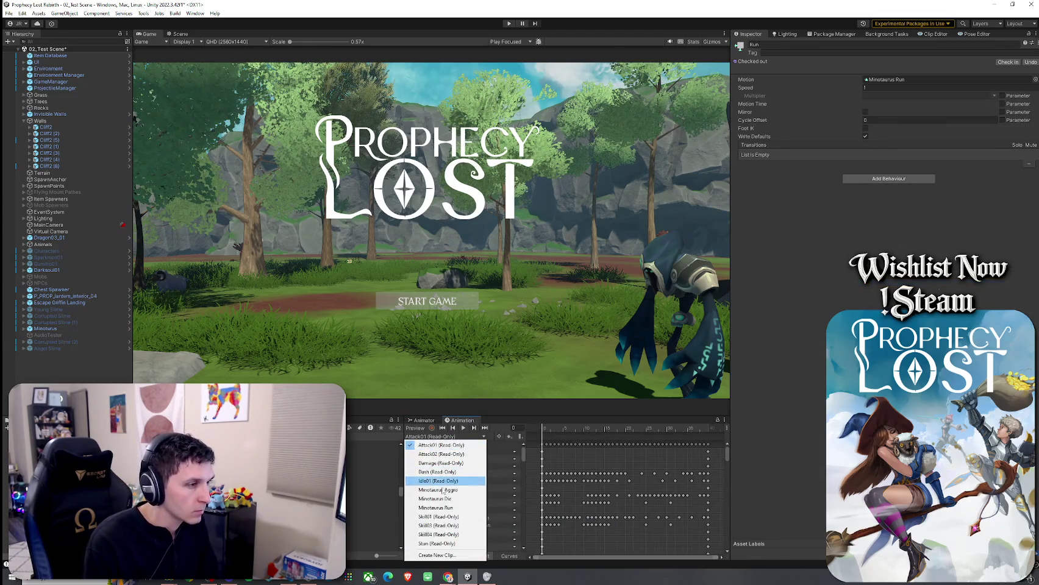
{"action": "left_click", "coordinate": [442, 499]}
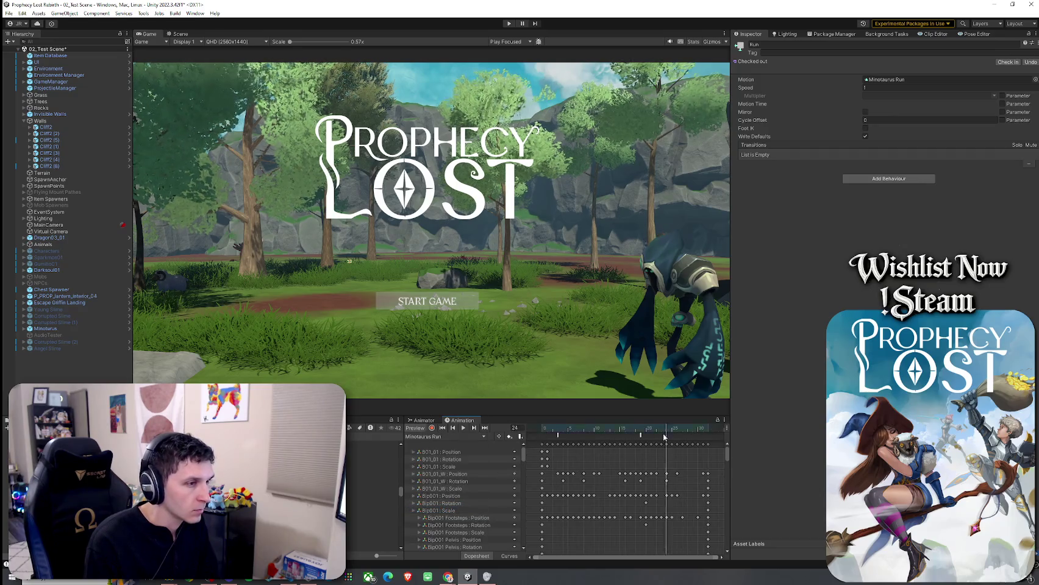
{"action": "left_click", "coordinate": [423, 421]}
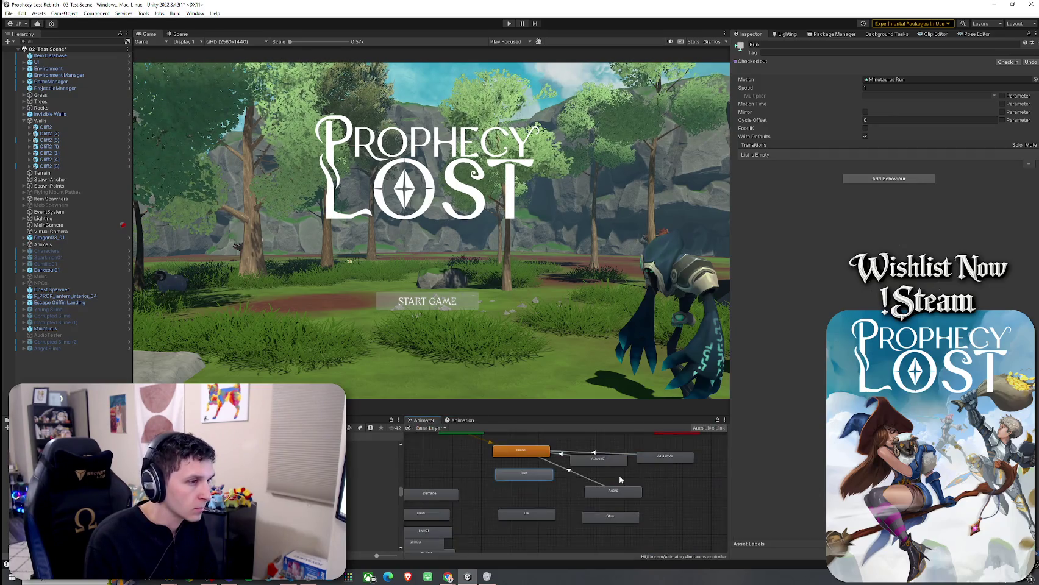
Add a transition from the Run state to Idle01
{"action": "right_click", "coordinate": [534, 479]}
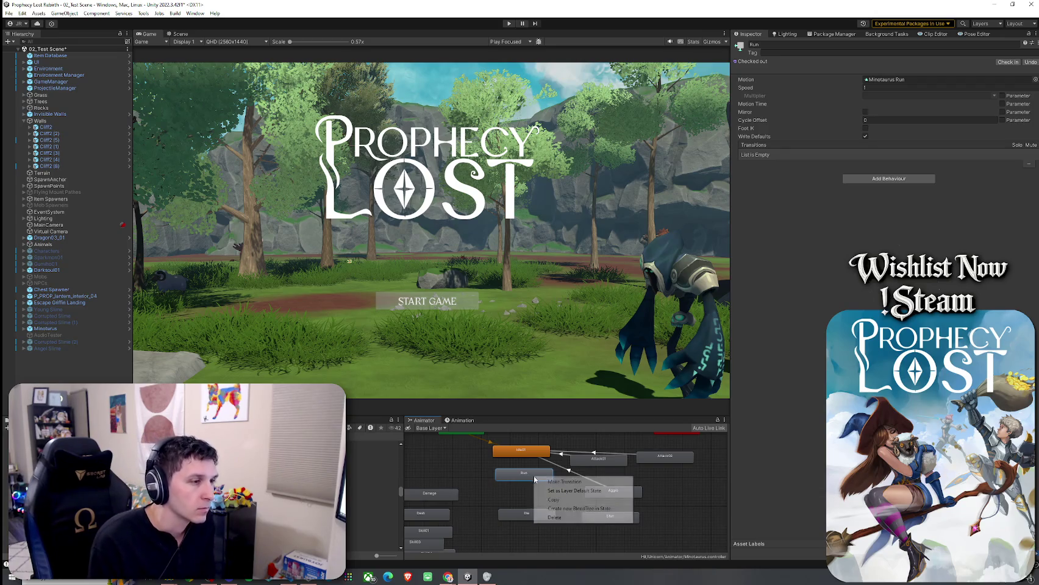
{"action": "left_click", "coordinate": [555, 484]}
{"action": "left_click", "coordinate": [521, 451]}
Save the scene, then enter and exit Play mode for a quick test
{"action": "left_click", "coordinate": [9, 13]}
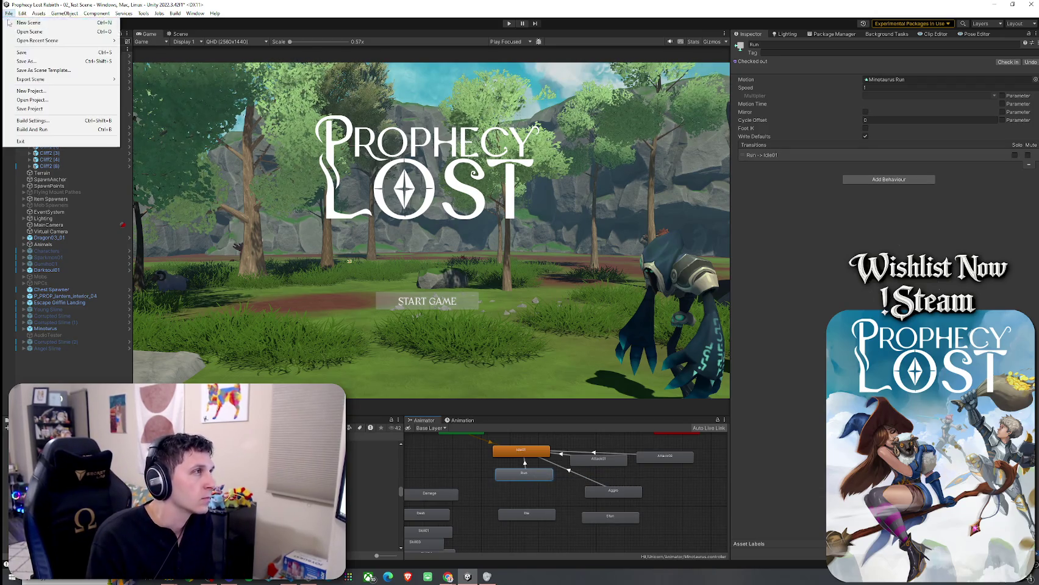
{"action": "left_click", "coordinate": [24, 53]}
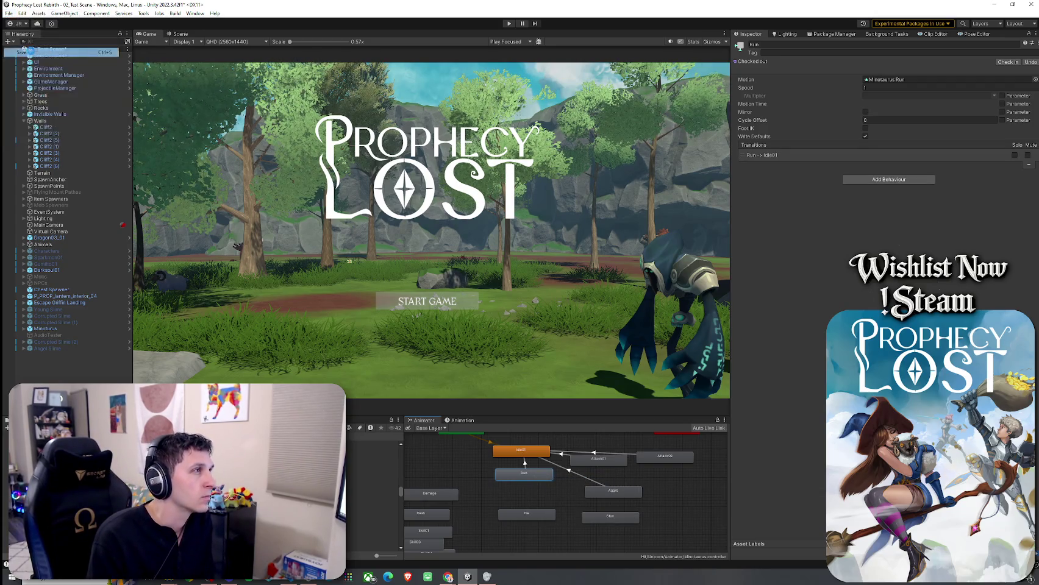
{"action": "left_click", "coordinate": [509, 23]}
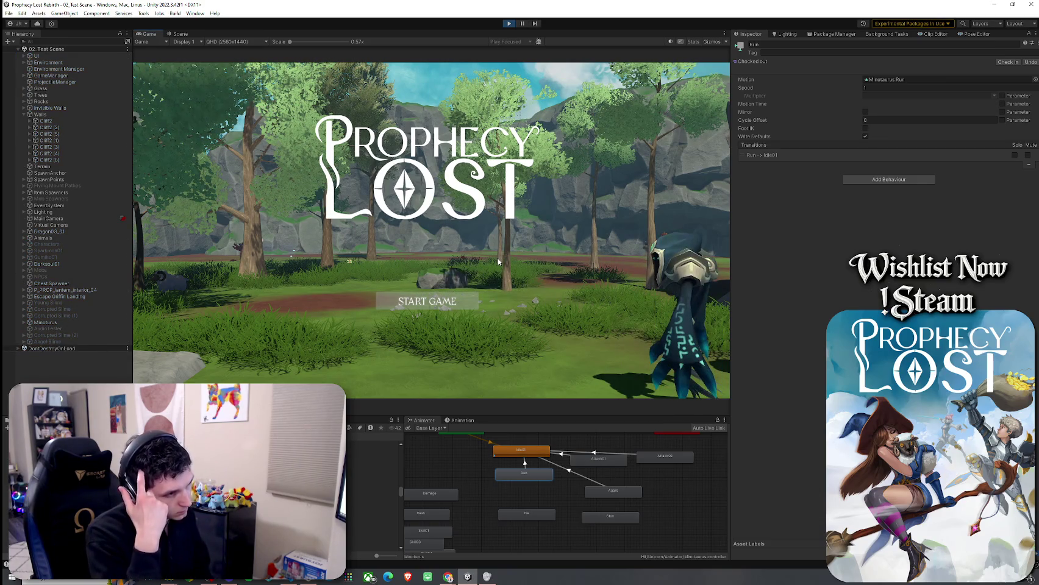
{"action": "left_click", "coordinate": [510, 23]}
{"action": "left_click", "coordinate": [547, 495]}
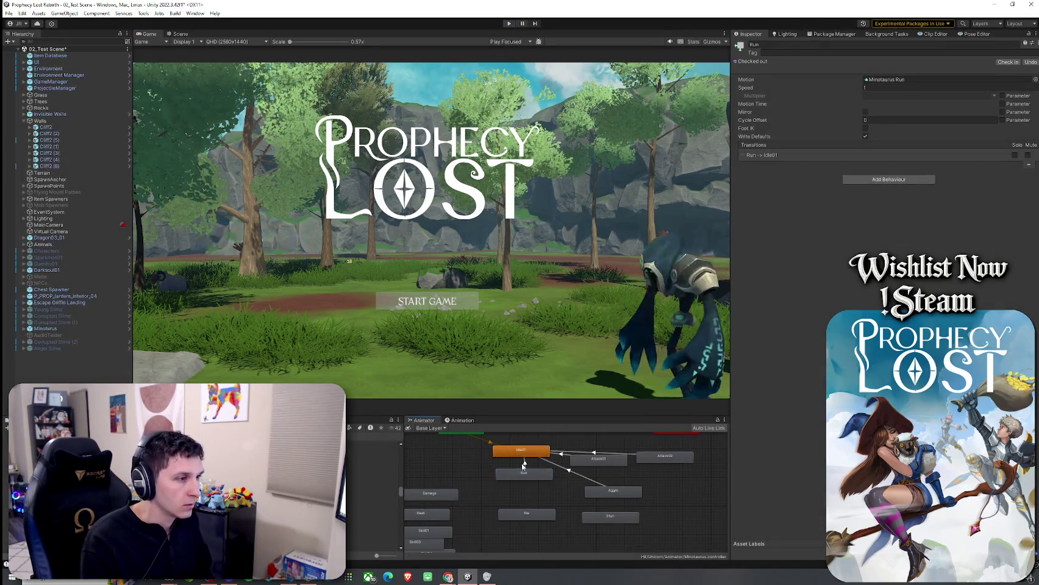
{"action": "left_click", "coordinate": [525, 464]}
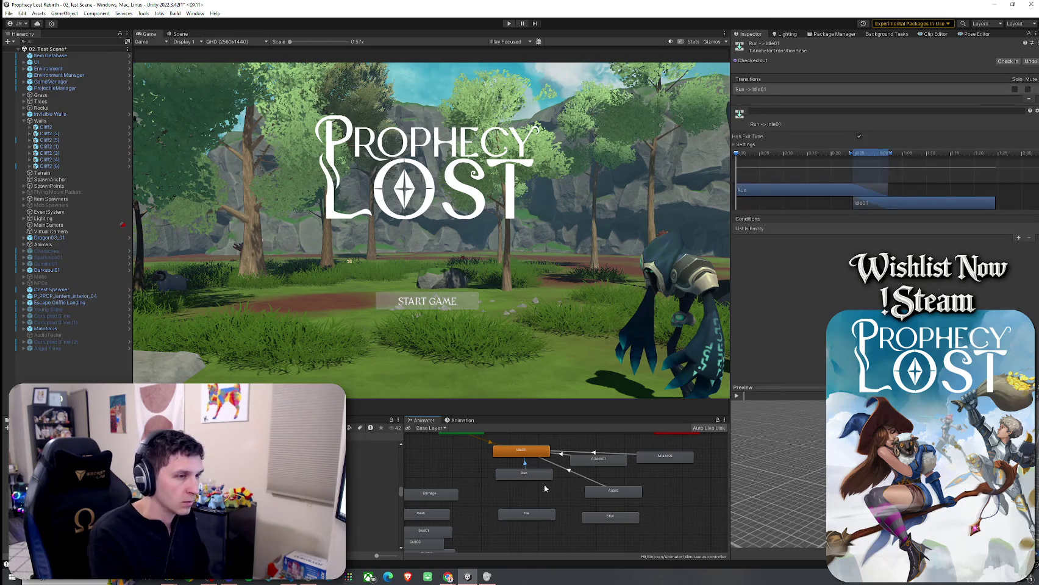
{"action": "left_click", "coordinate": [544, 486]}
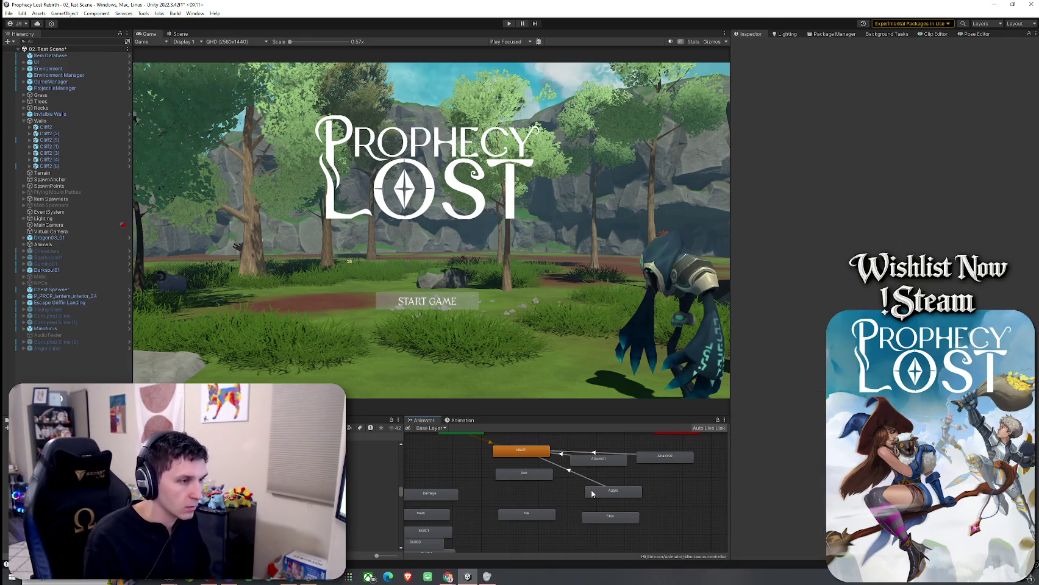
{"action": "right_click", "coordinate": [521, 452]}
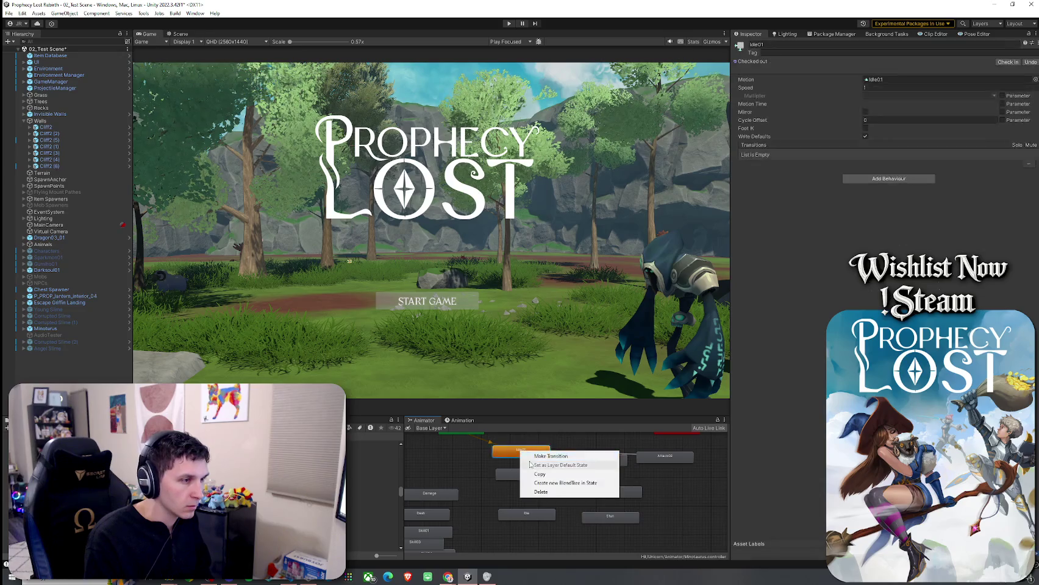
{"action": "left_click", "coordinate": [475, 465]}
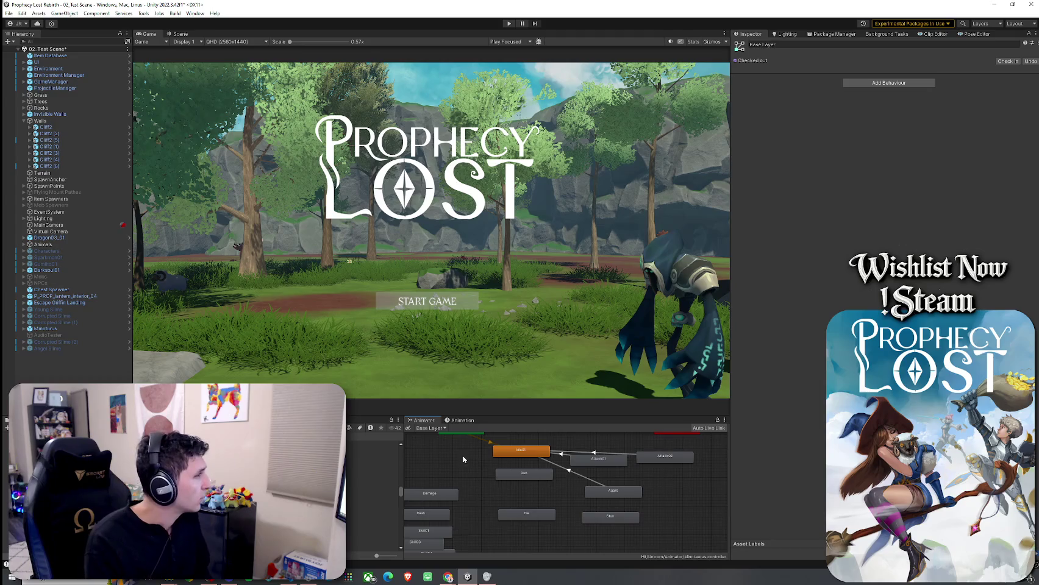
Save 02_Test Scene with Ctrl+S
{"action": "left_click", "coordinate": [8, 13]}
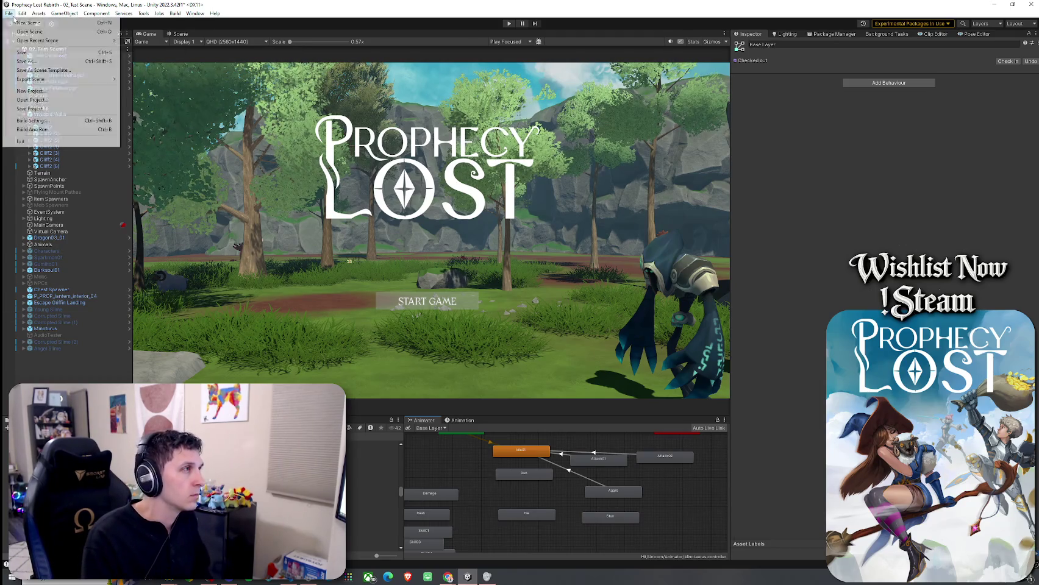
{"action": "key", "text": "Escape"}
{"action": "key", "text": "ctrl+s"}
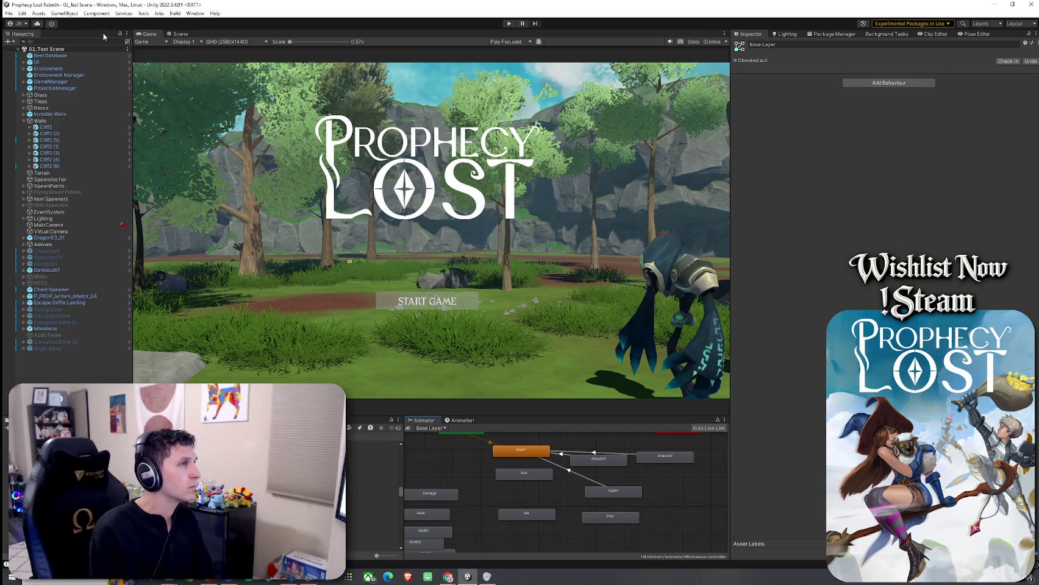
Select the Angel Slime object in the Hierarchy
{"action": "left_click", "coordinate": [9, 13]}
{"action": "key", "text": "Escape"}
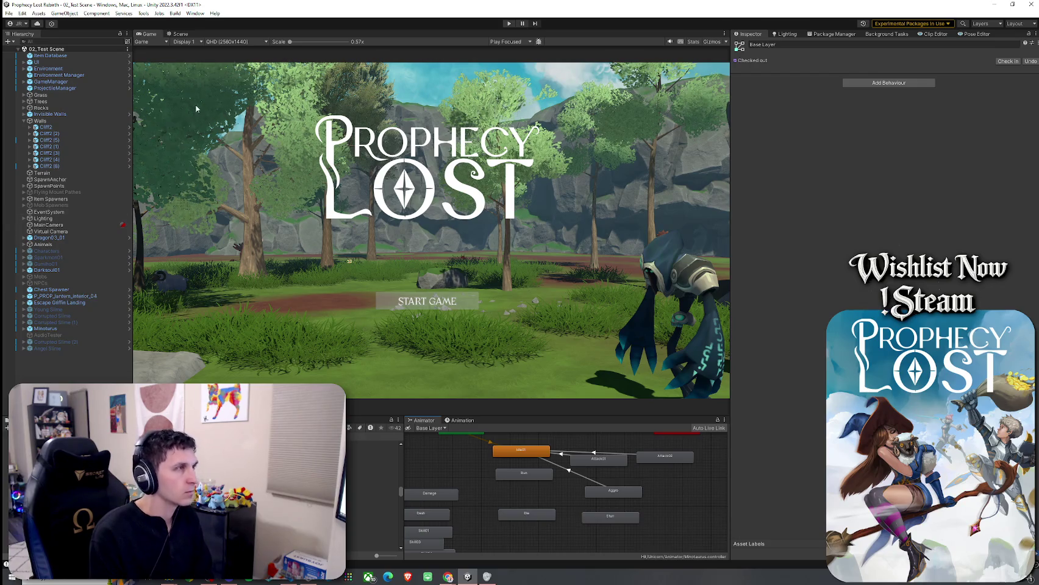
{"action": "left_click", "coordinate": [68, 348]}
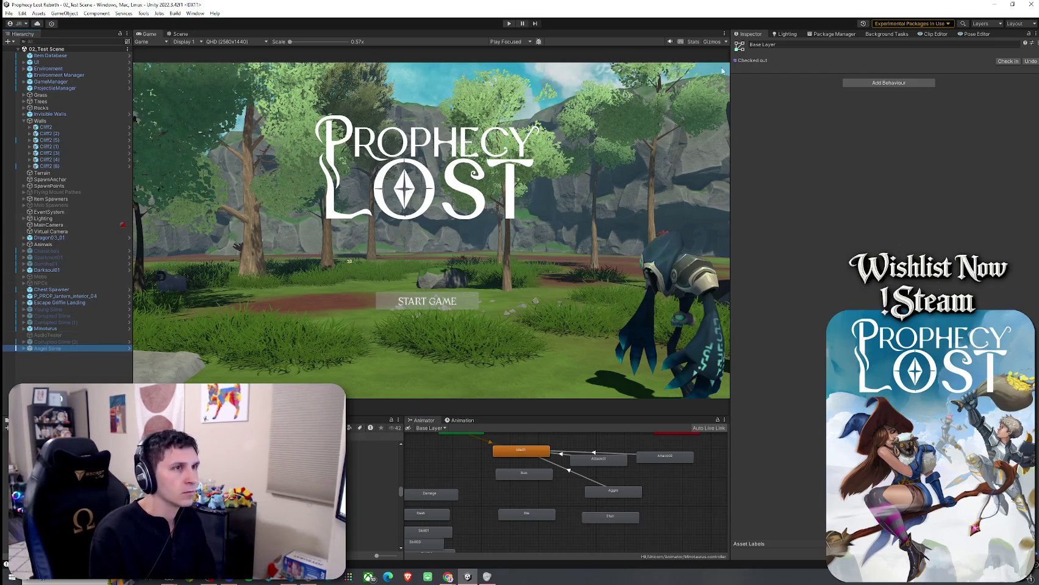
Enable Angel Slime in the Inspector, enter Play mode and start a game session
{"action": "left_click", "coordinate": [752, 44]}
{"action": "key", "text": "ctrl+p"}
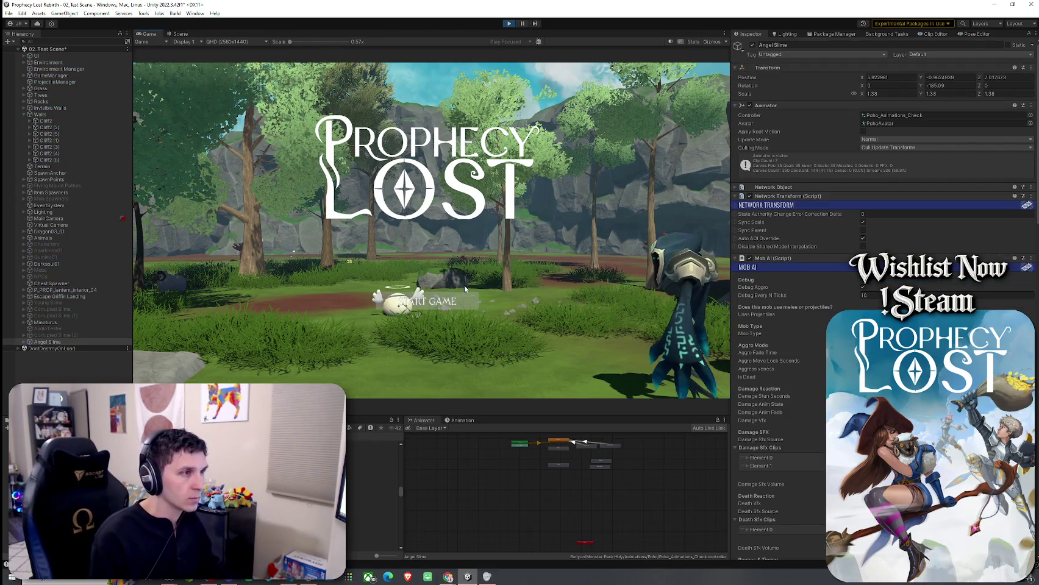
{"action": "left_click", "coordinate": [455, 299]}
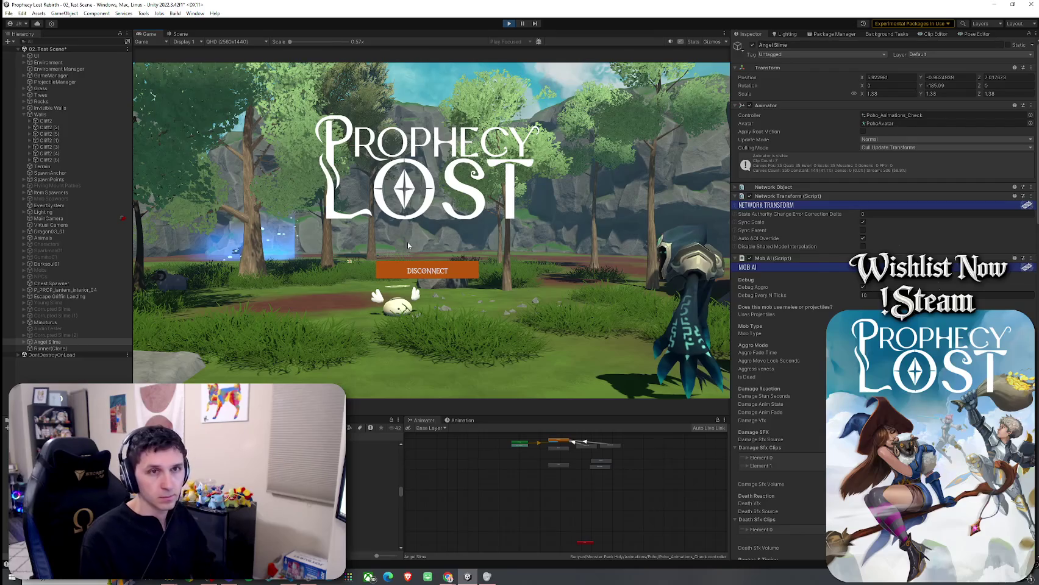
Run the character forward and attack the Angel Slime four times
{"action": "key", "text": "w"}
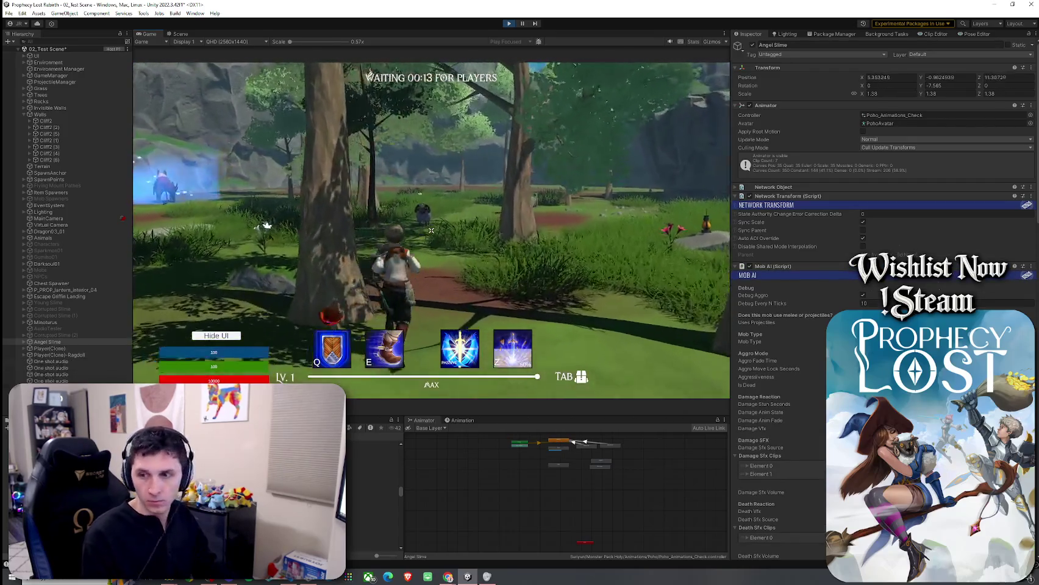
{"action": "key", "text": "w"}
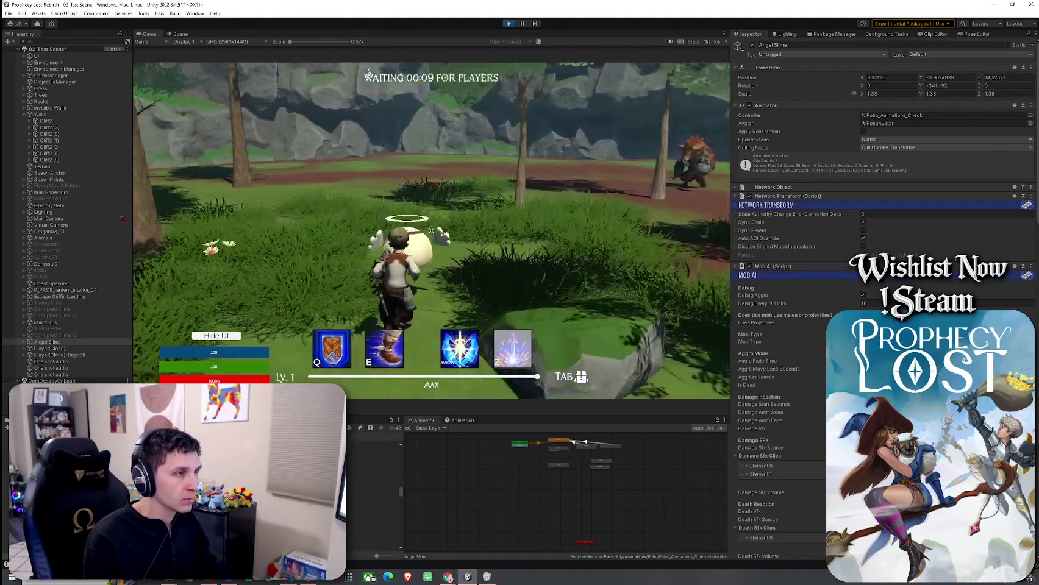
{"action": "left_click", "coordinate": [431, 230]}
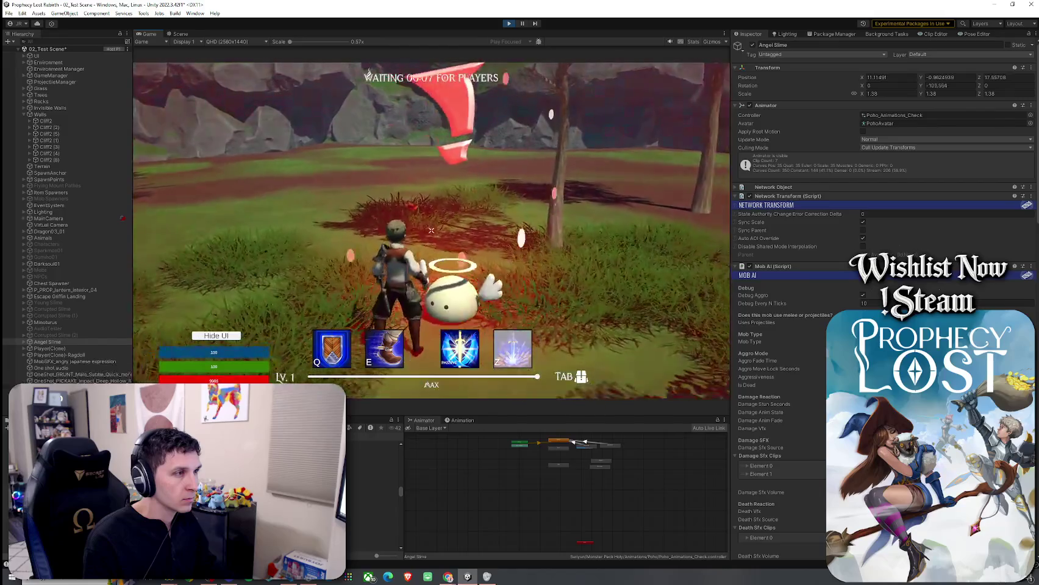
{"action": "left_click", "coordinate": [431, 230]}
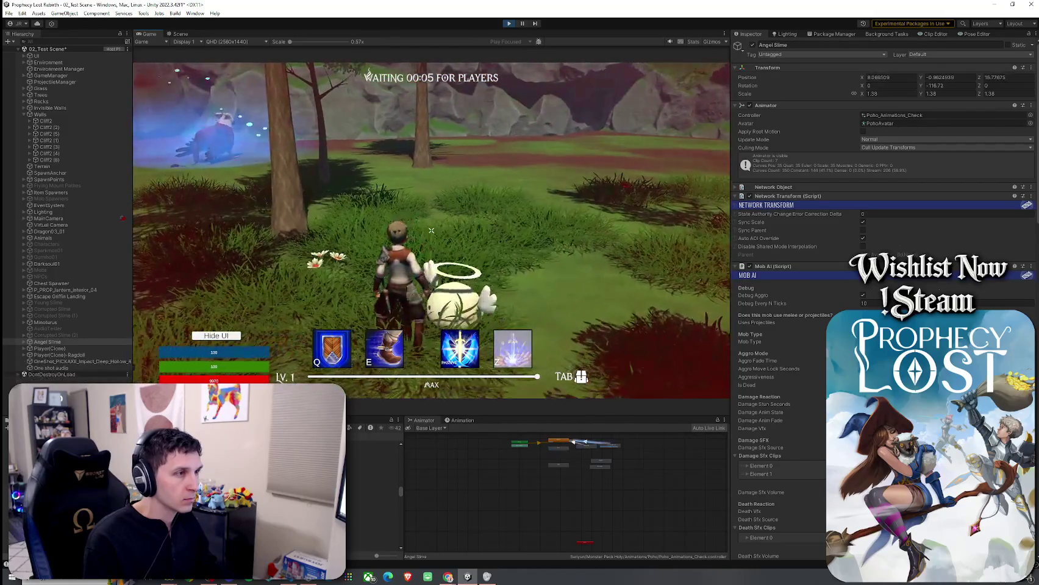
{"action": "left_click", "coordinate": [431, 230]}
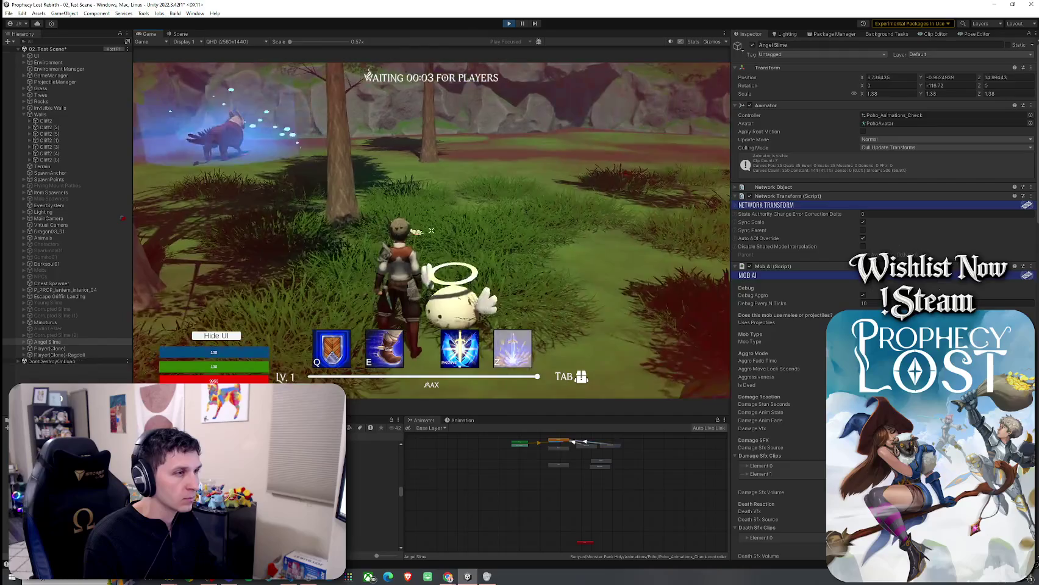
{"action": "left_click", "coordinate": [431, 230]}
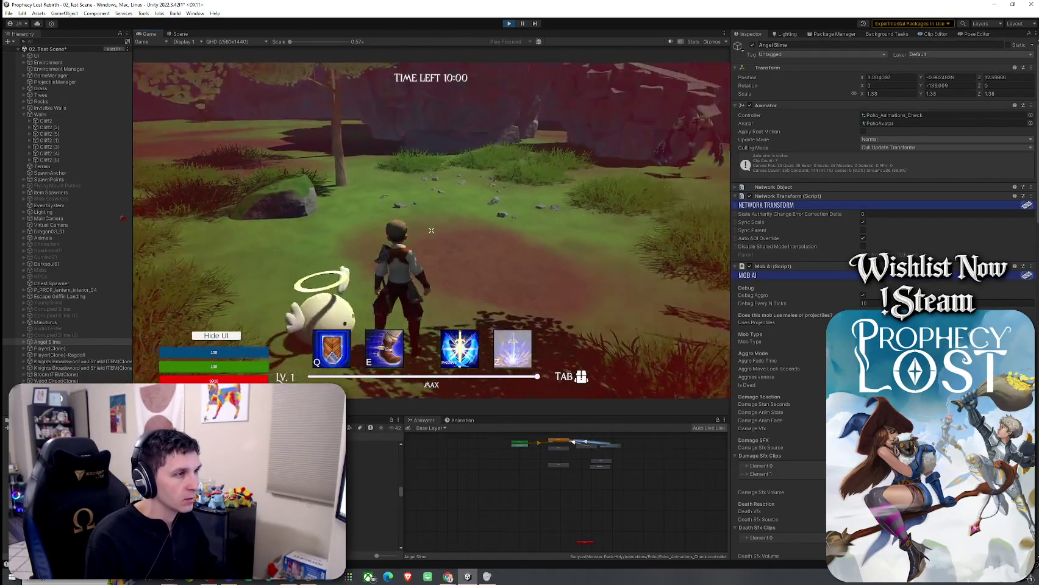
Stop the playtest with Ctrl+P
{"action": "key", "text": "ctrl+p"}
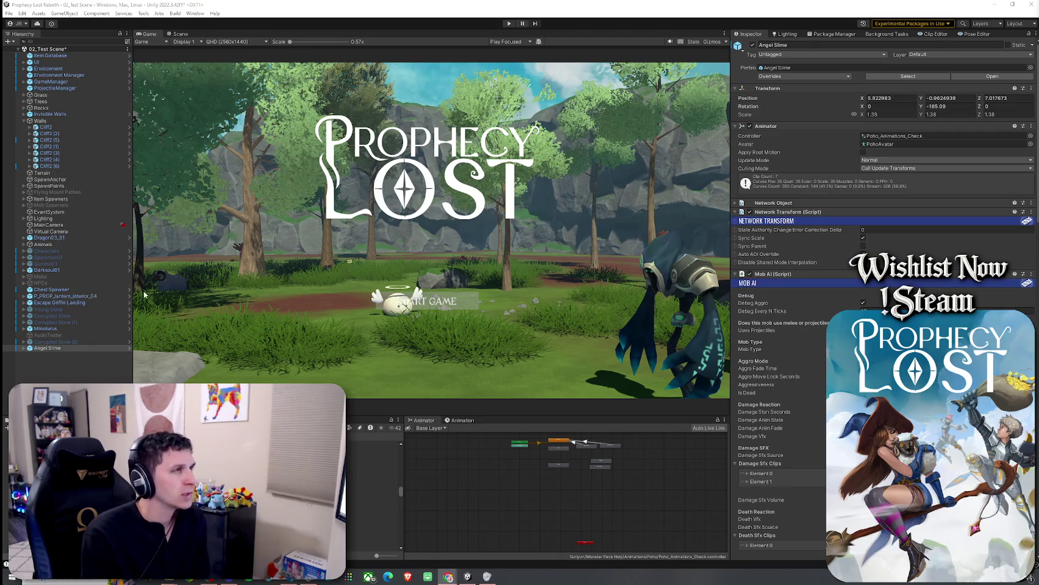
Save 02_Test Scene from the File menu
{"action": "left_click", "coordinate": [9, 12]}
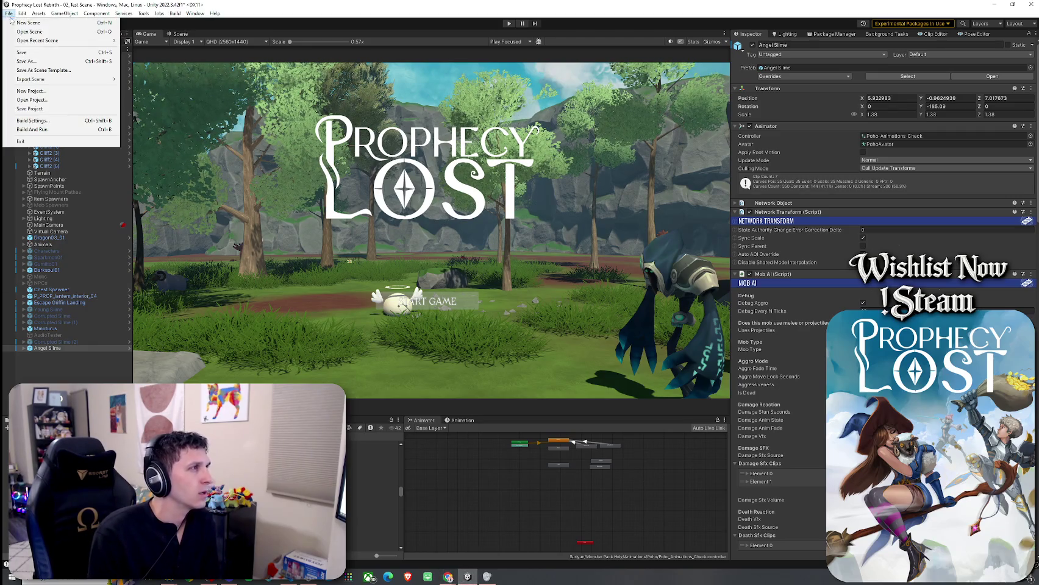
{"action": "left_click", "coordinate": [25, 49]}
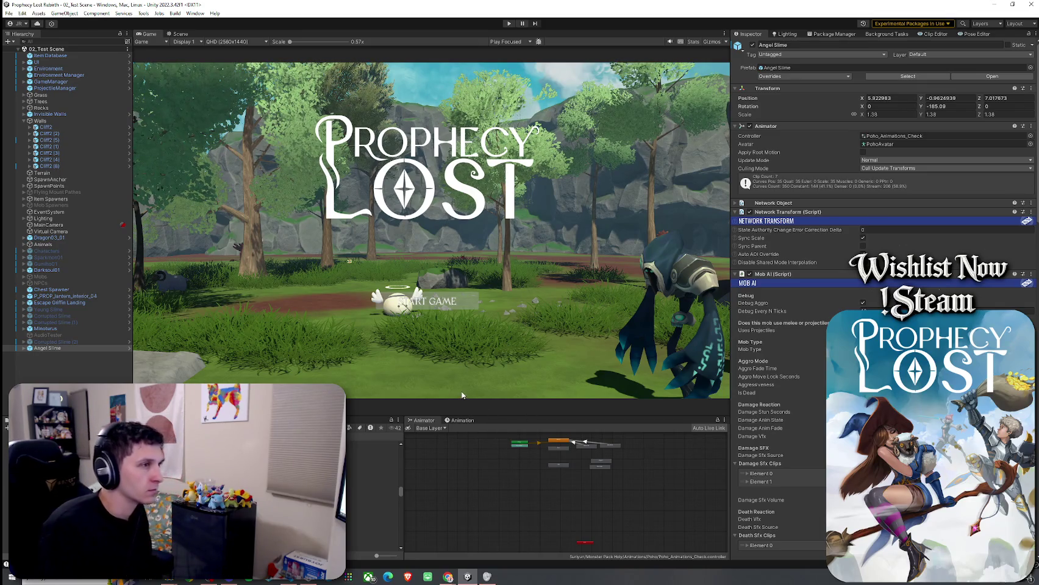
Playtest the scene: start the game, run to the Minotaurus, attack it, then stop Play mode
{"action": "key", "text": "ctrl+p"}
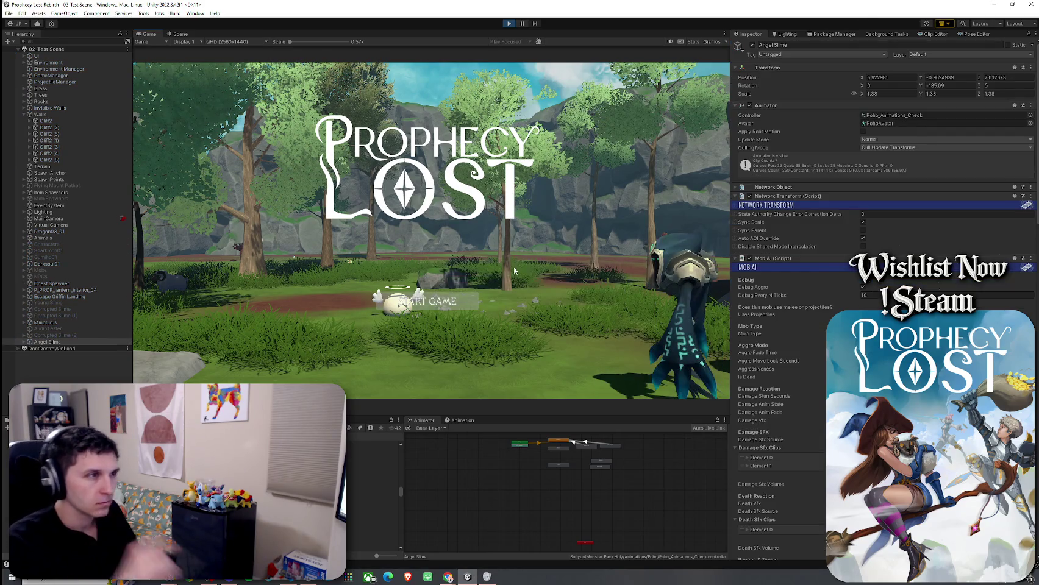
{"action": "left_click", "coordinate": [435, 307]}
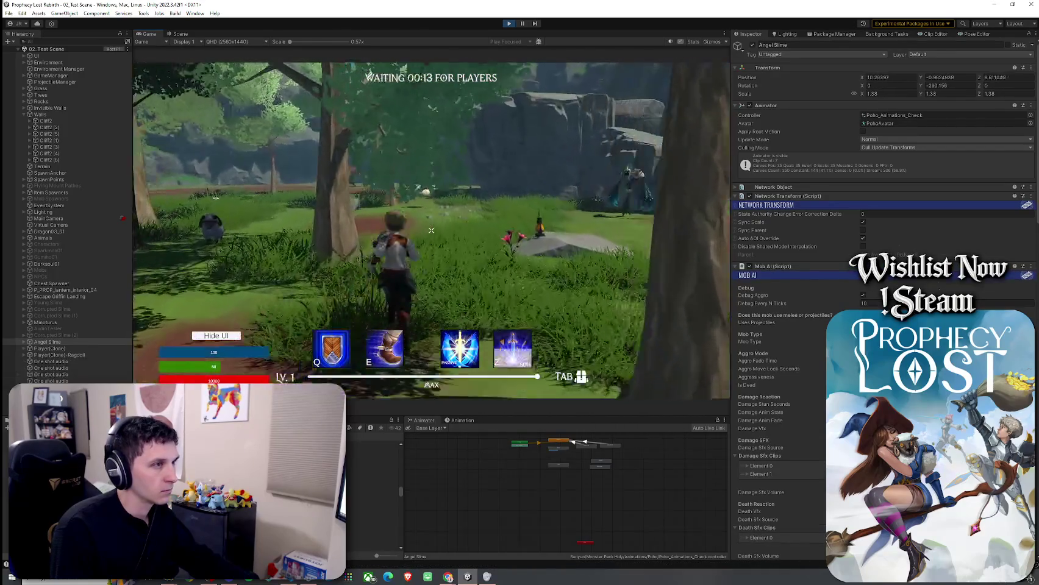
{"action": "key", "text": "w"}
{"action": "left_click", "coordinate": [432, 230]}
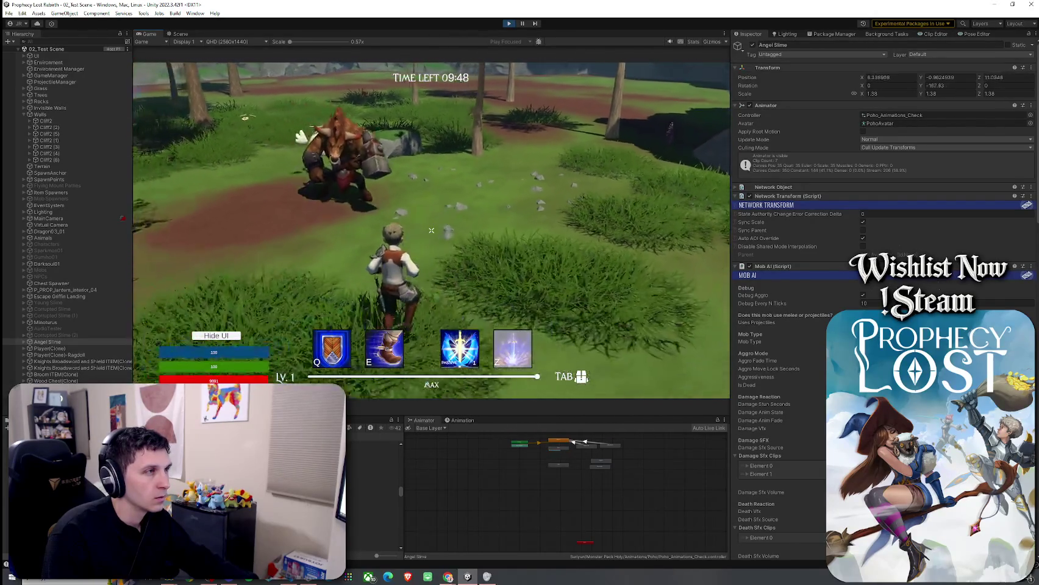
{"action": "key", "text": "ctrl+p"}
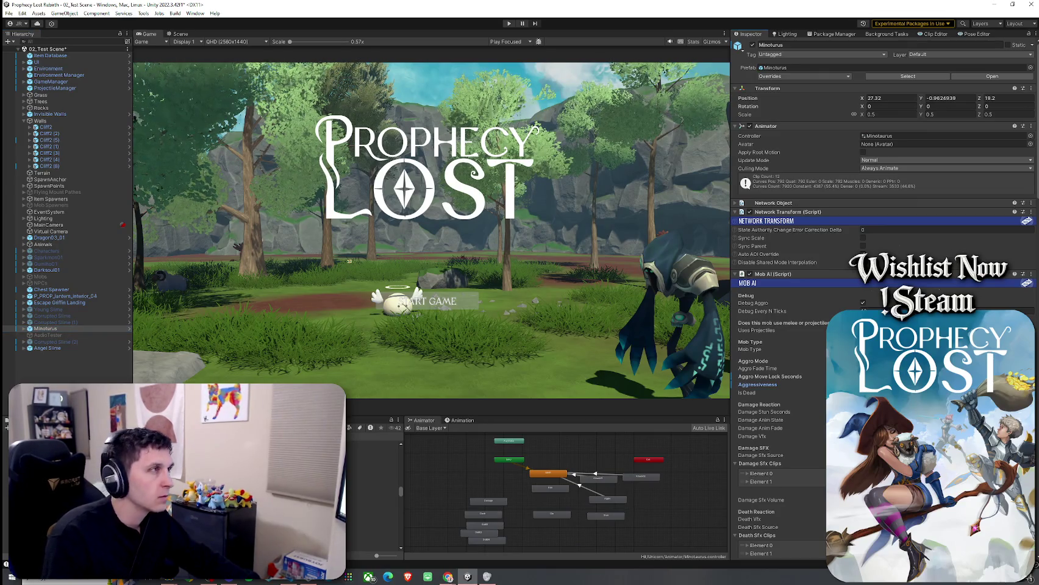
Save 02_Test Scene via File > Save and enter Play mode
{"action": "left_click", "coordinate": [9, 12]}
{"action": "left_click", "coordinate": [27, 52]}
{"action": "left_click", "coordinate": [509, 24]}
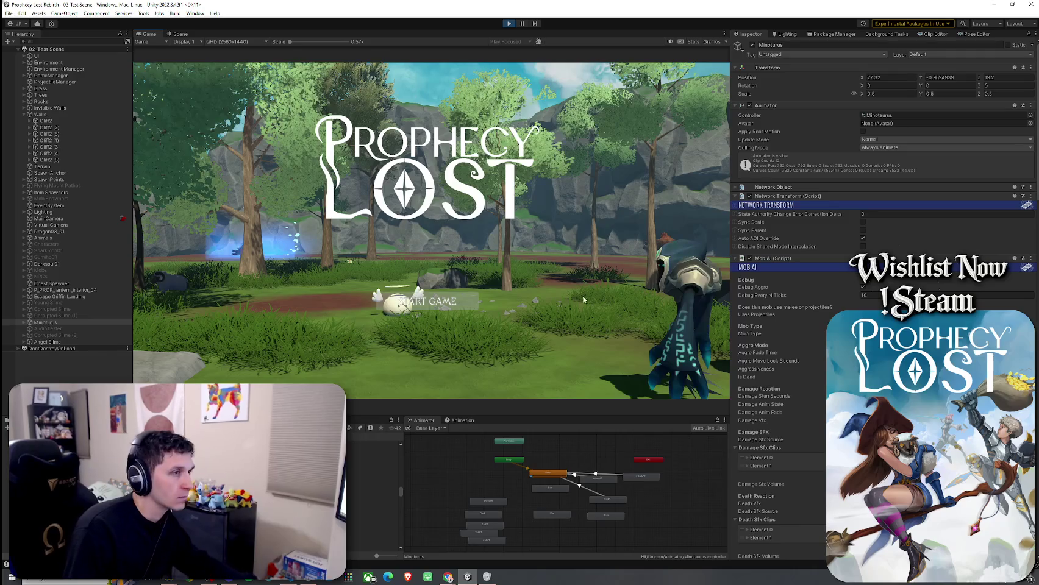
Start a game, walk the character toward the Minotaurus to test its aggro, then stop Play mode
{"action": "left_click", "coordinate": [462, 301]}
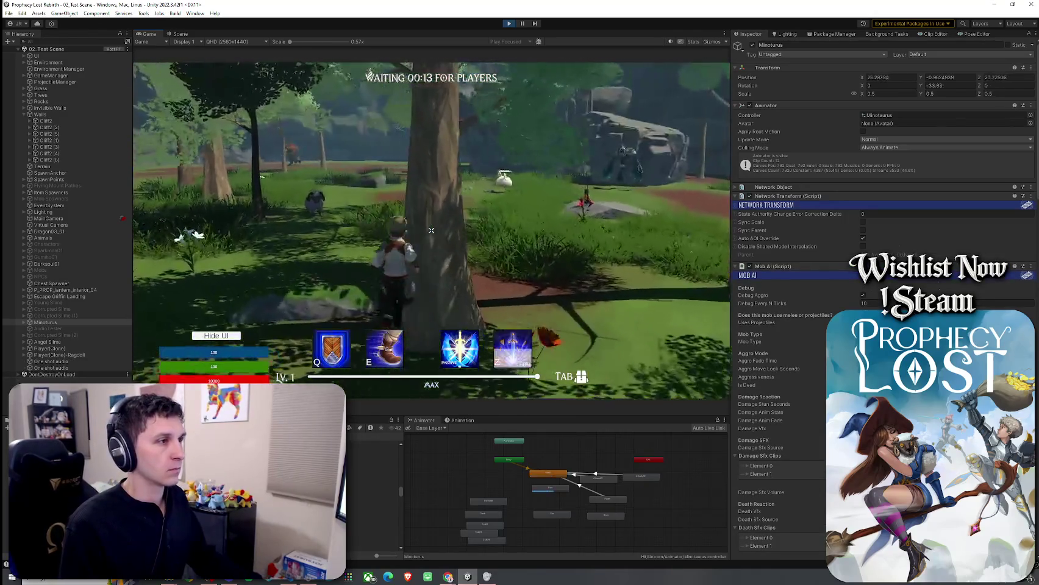
{"action": "key", "text": "w"}
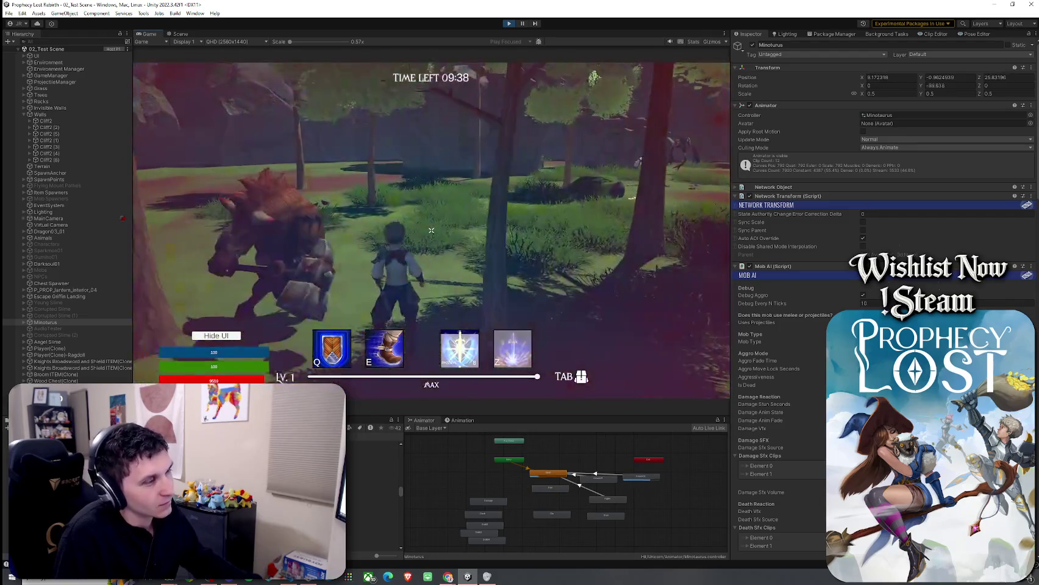
{"action": "left_click", "coordinate": [509, 23]}
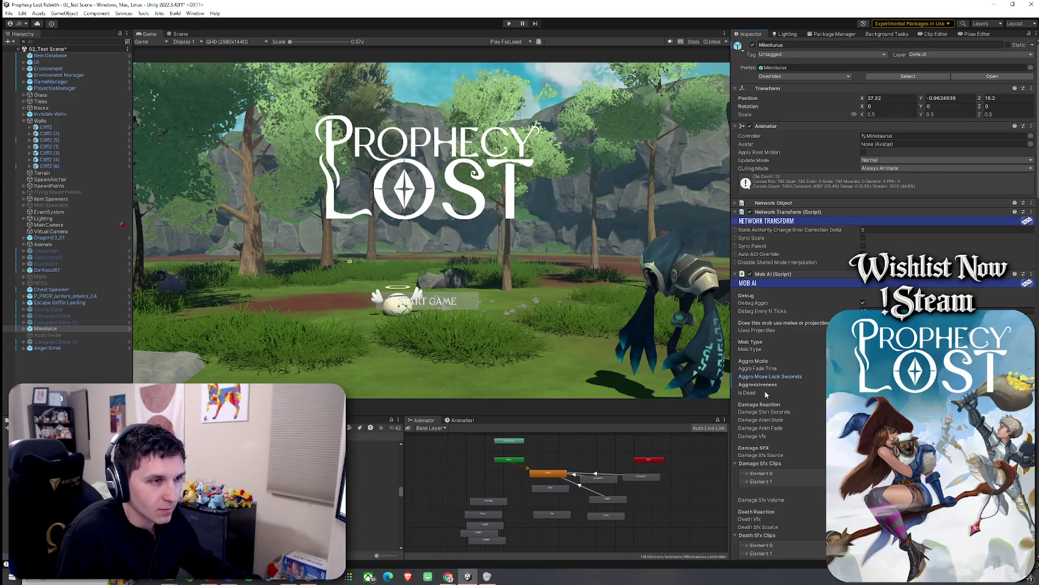
Confirm the edited Aggro Move Lock Seconds value in the Minotaurus Mob AI settings
{"action": "scroll", "coordinate": [766, 393], "scroll_direction": "down", "scroll_amount": 3}
{"action": "scroll", "coordinate": [765, 394], "scroll_direction": "down", "scroll_amount": 4}
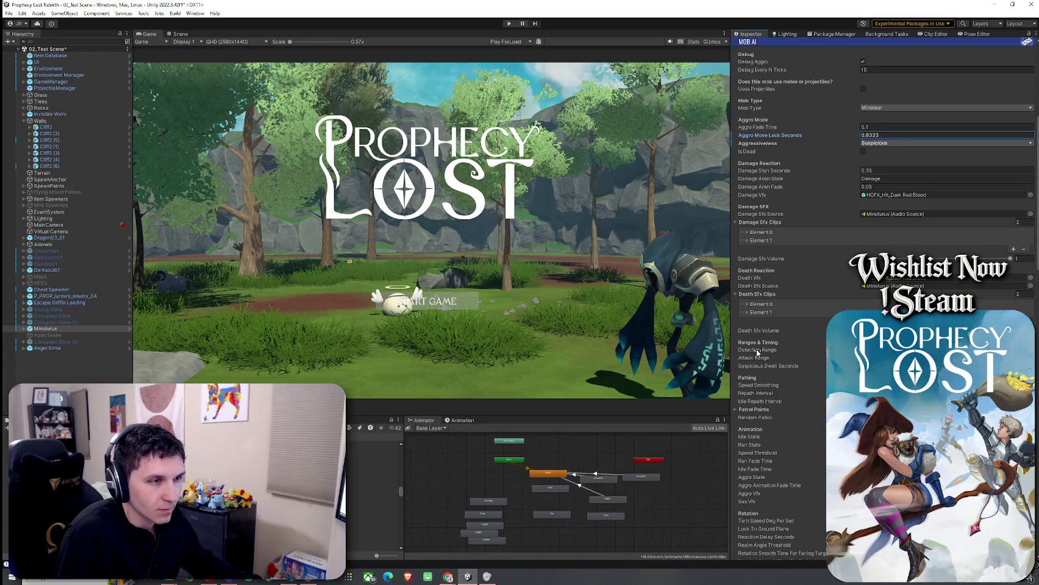
{"action": "left_click", "coordinate": [773, 367]}
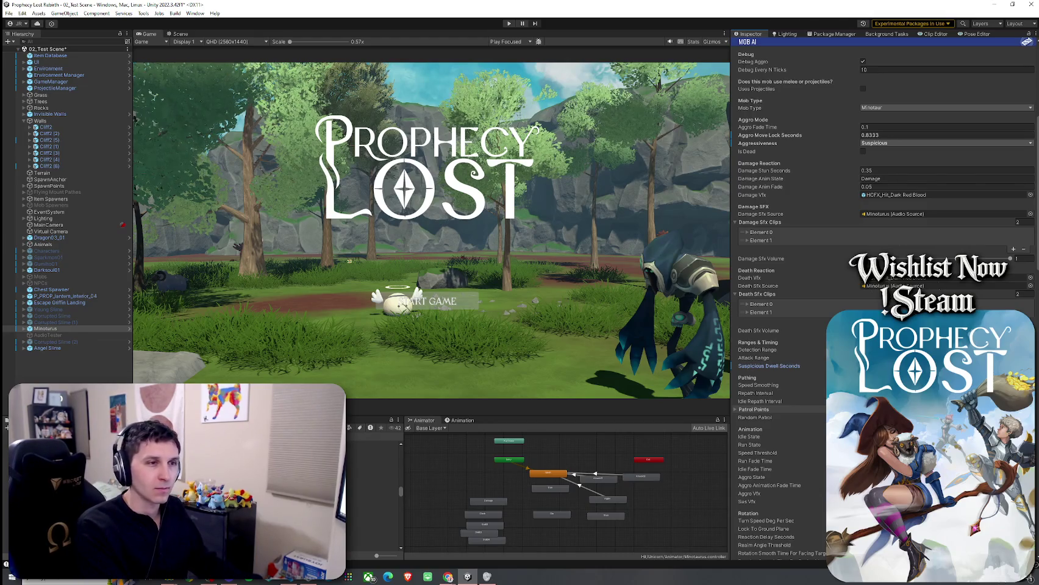
Save 02_Test Scene and start another Play mode session
{"action": "left_click", "coordinate": [9, 13]}
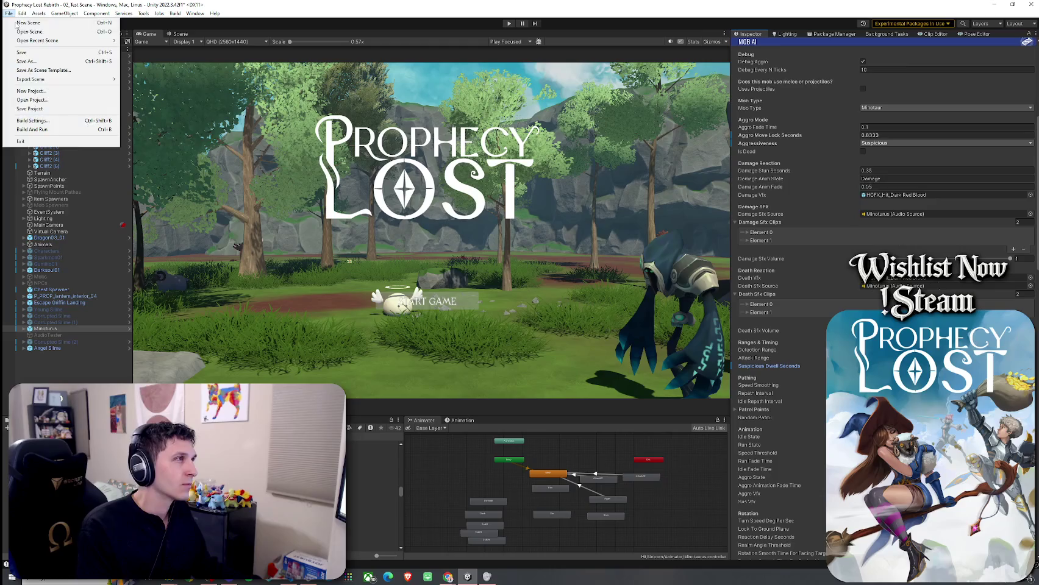
{"action": "left_click", "coordinate": [102, 52]}
{"action": "key", "text": "ctrl+p"}
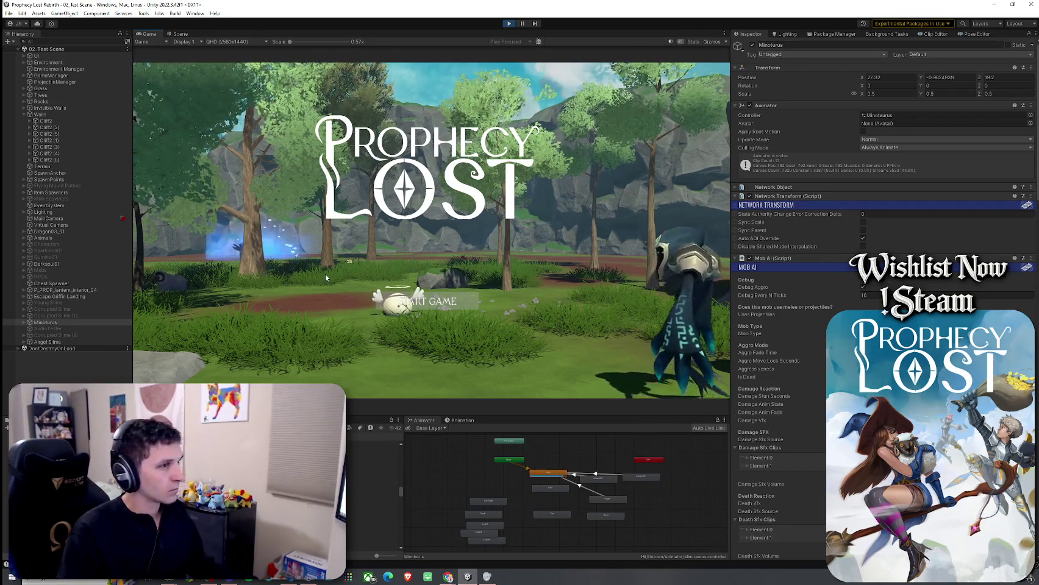
Start a game, run to the Minotaurus, attack it and run past to test its pursuit, then stop Play mode
{"action": "left_click", "coordinate": [427, 301]}
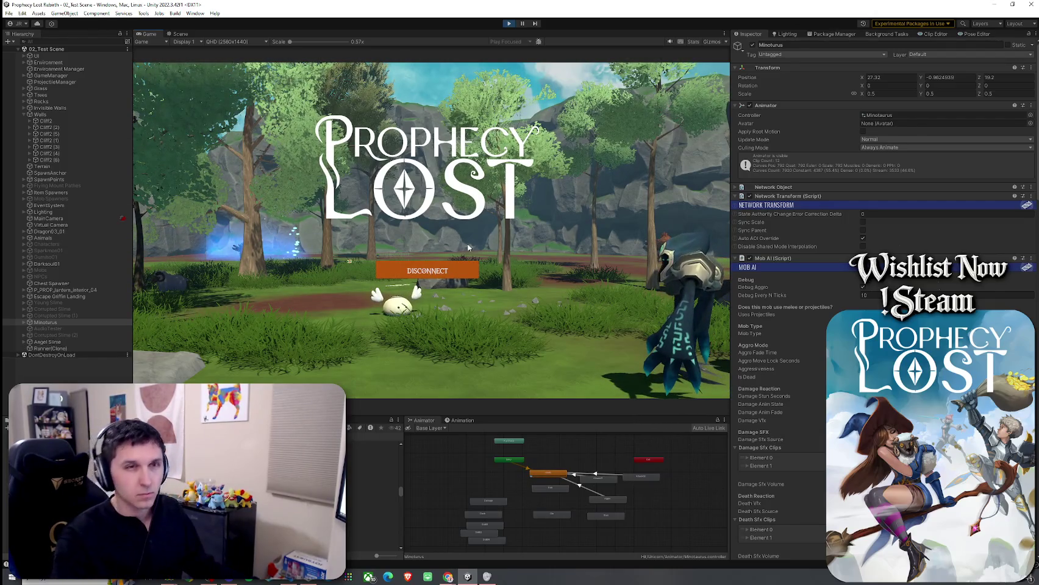
{"action": "key", "text": "w"}
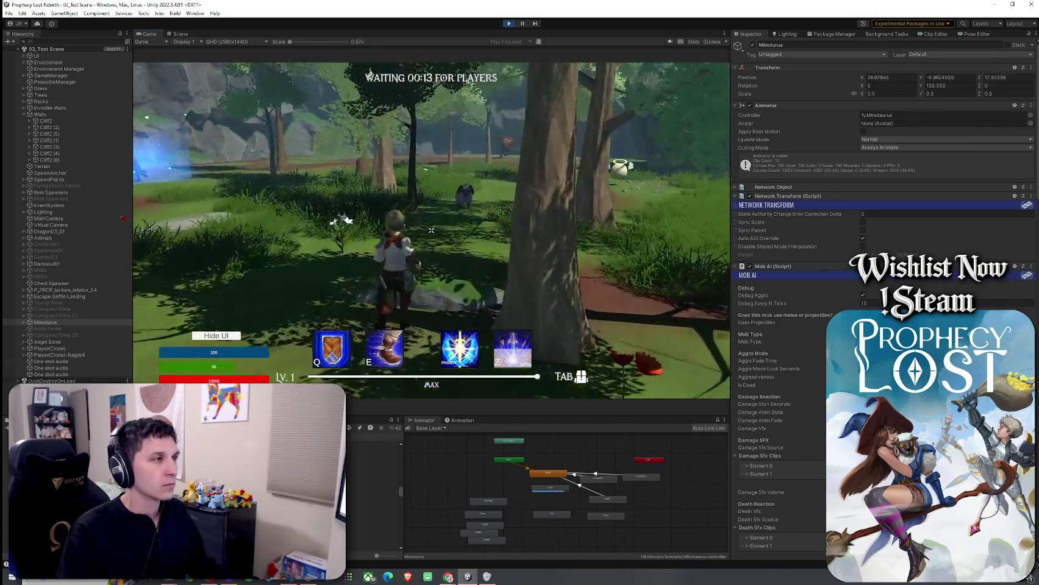
{"action": "key", "text": "w"}
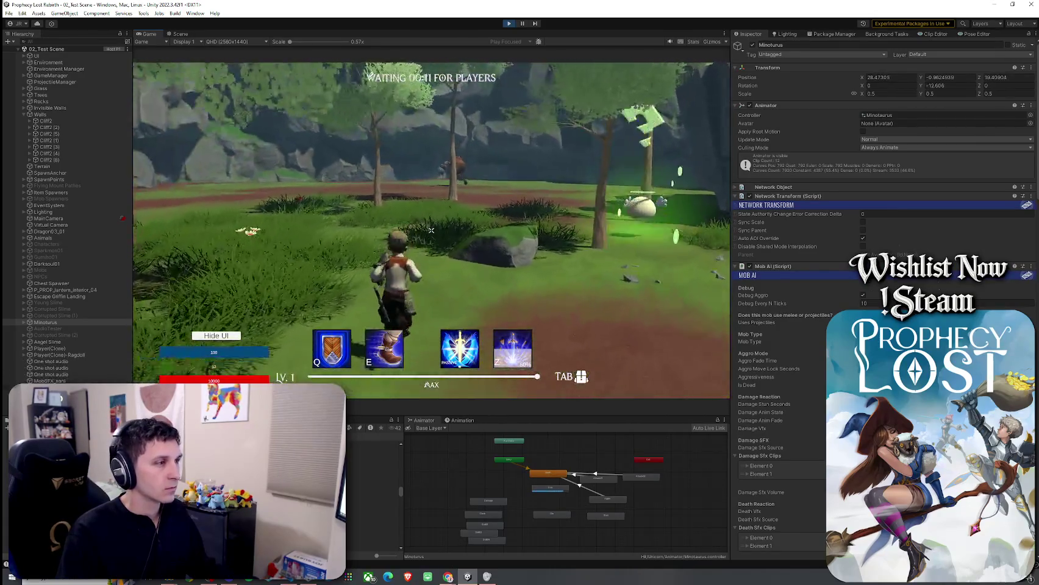
{"action": "key", "text": "w"}
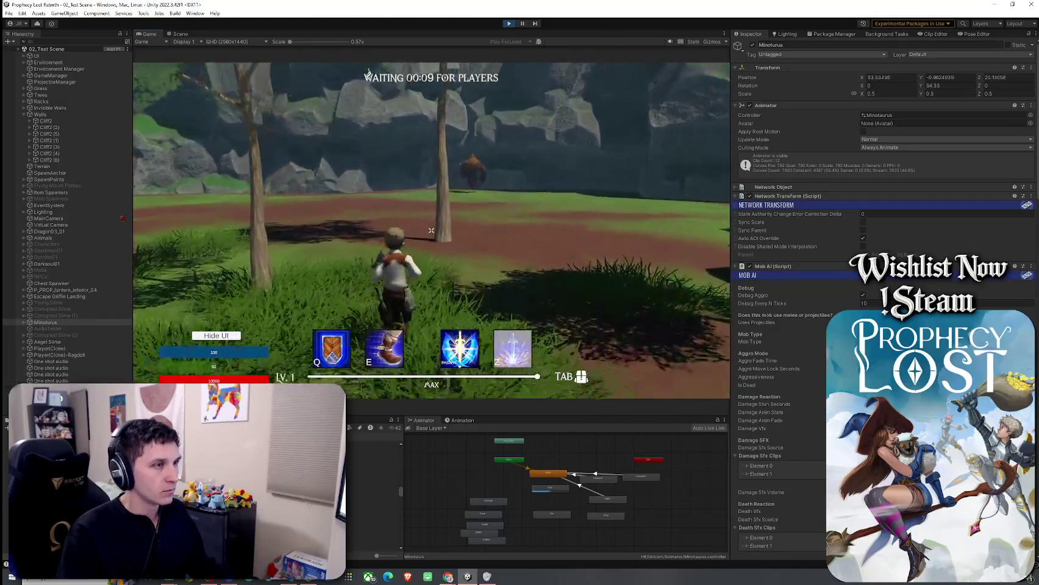
{"action": "key", "text": "w"}
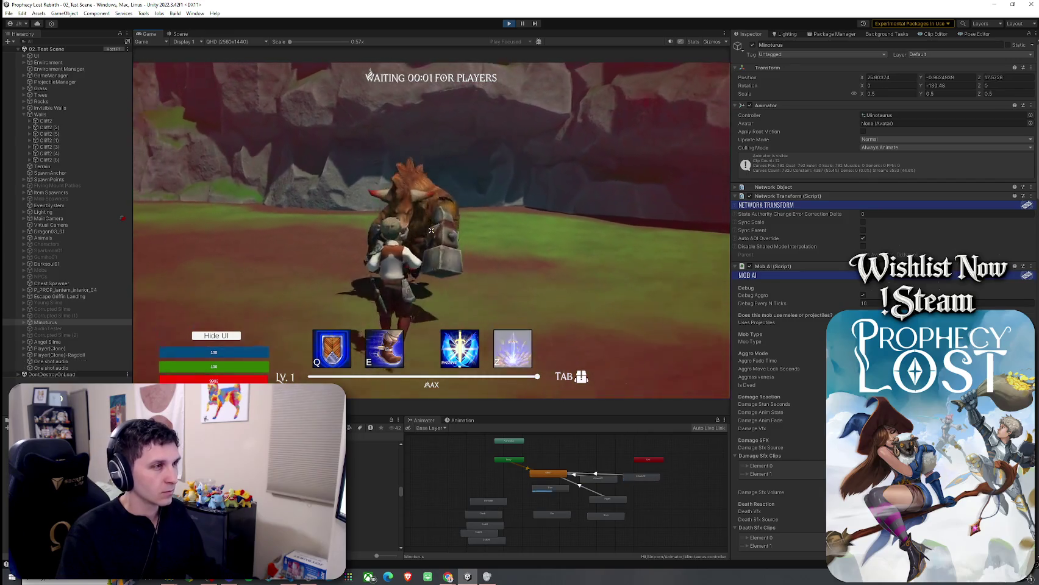
{"action": "key", "text": "w"}
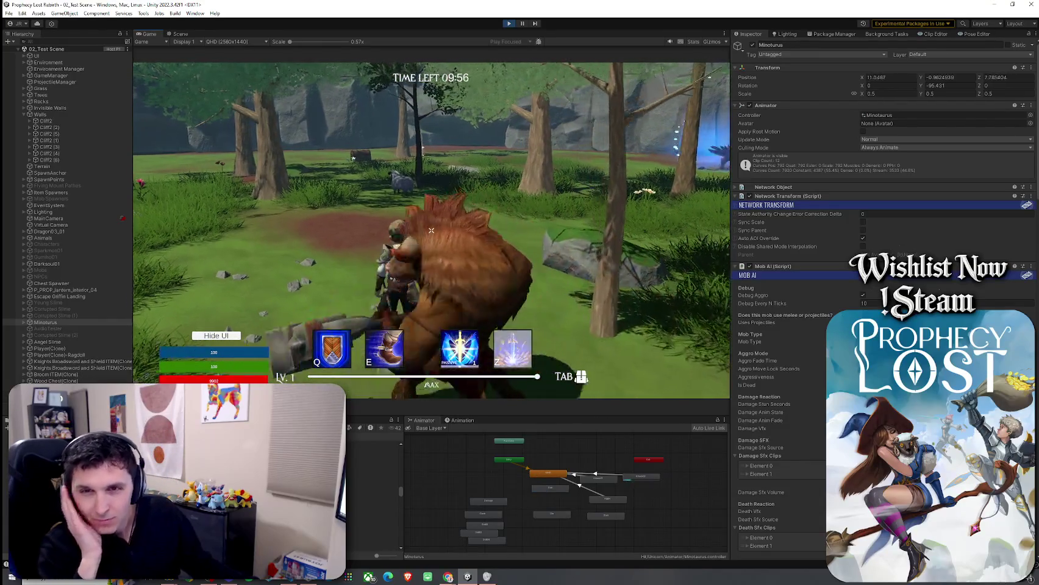
{"action": "left_click", "coordinate": [431, 231]}
{"action": "key", "text": "w"}
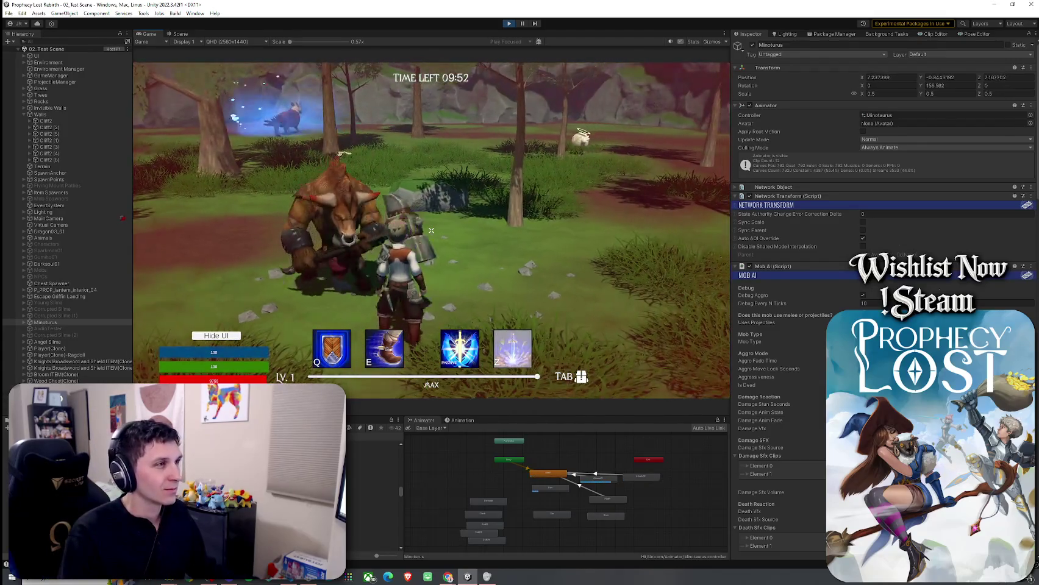
{"action": "key", "text": "ctrl+p"}
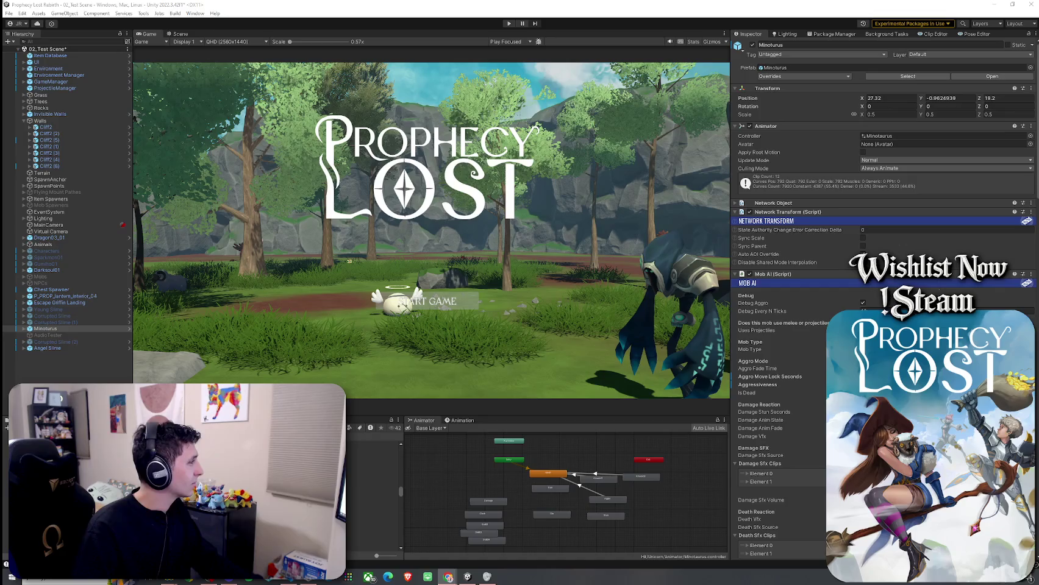
Save 02_Test Scene via File > Save, then reopen and dismiss the File menu
{"action": "left_click", "coordinate": [9, 13]}
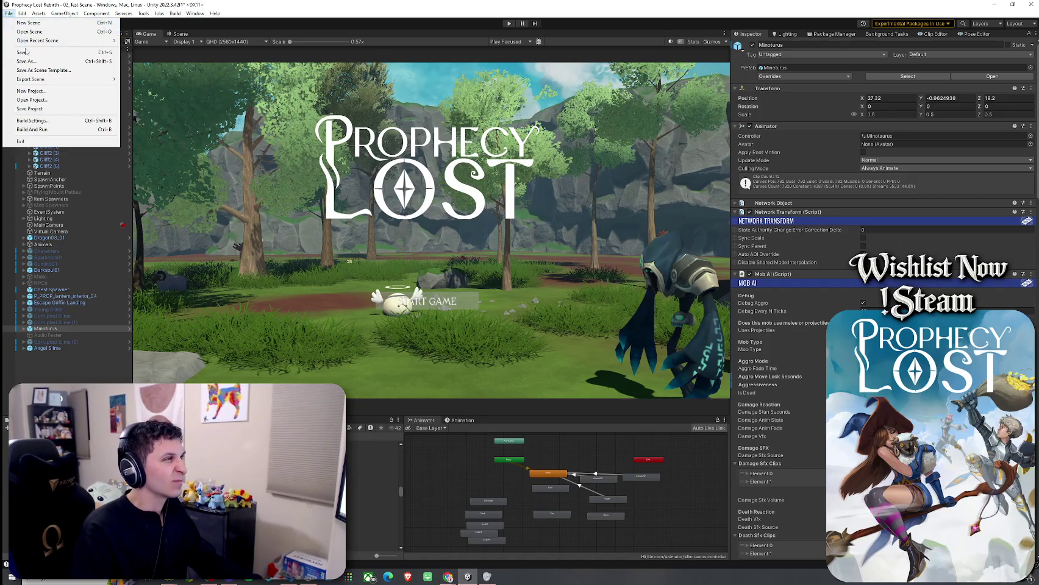
{"action": "left_click", "coordinate": [36, 54]}
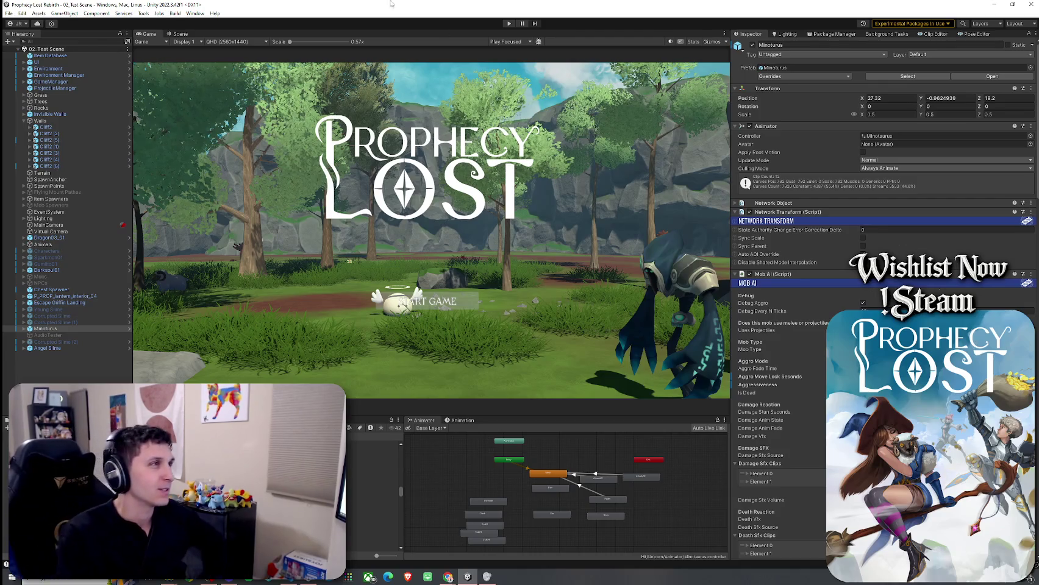
{"action": "left_click", "coordinate": [9, 12]}
{"action": "left_click", "coordinate": [32, 52]}
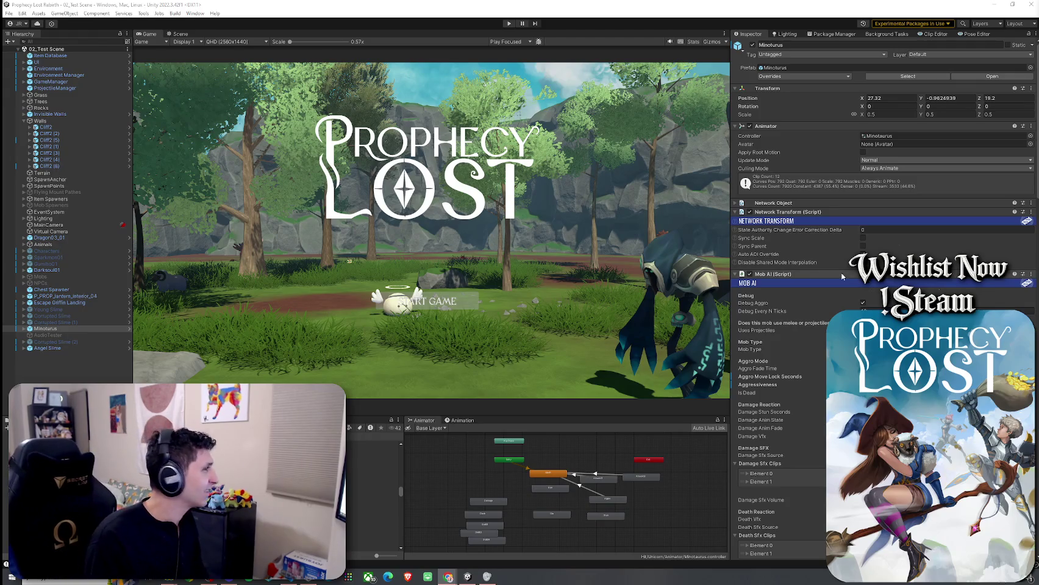
Dismiss the File menu without changes and bring up Windows search from the taskbar
{"action": "left_click", "coordinate": [9, 12]}
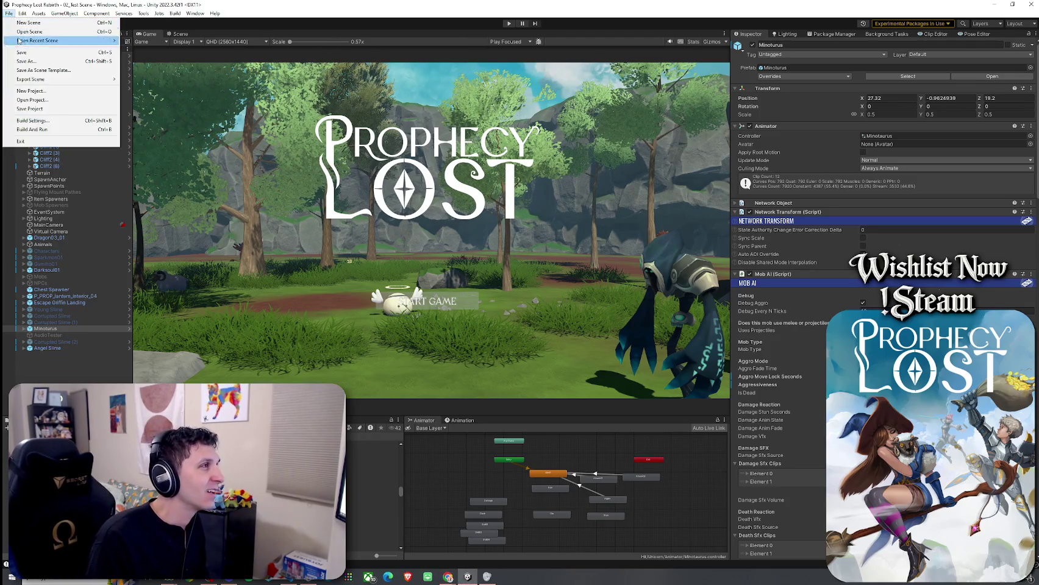
{"action": "left_click", "coordinate": [25, 53]}
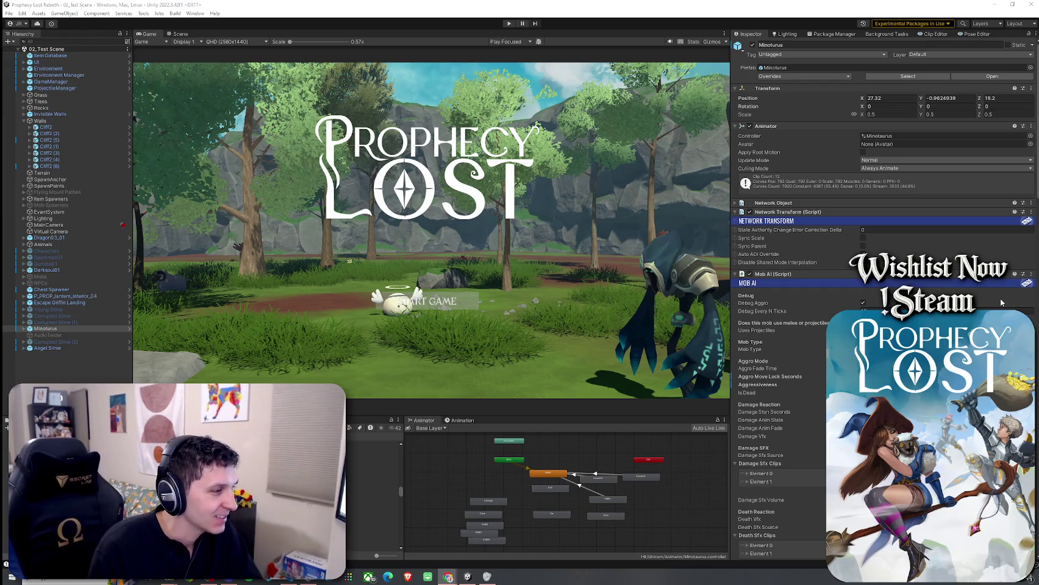
{"action": "left_click", "coordinate": [93, 579]}
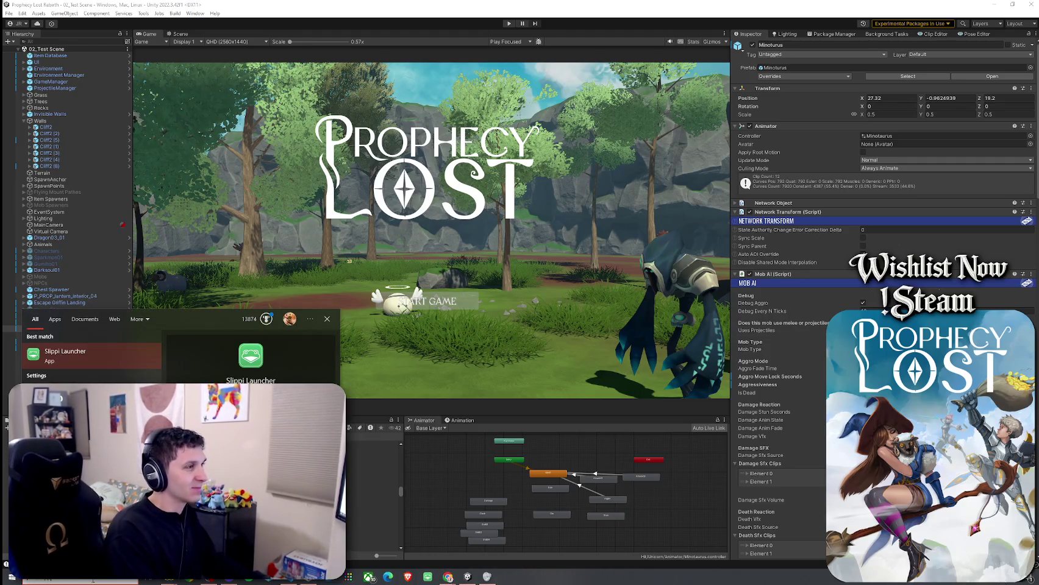
Close the Windows search flyout to return to the Unity editor
{"action": "left_click", "coordinate": [344, 357]}
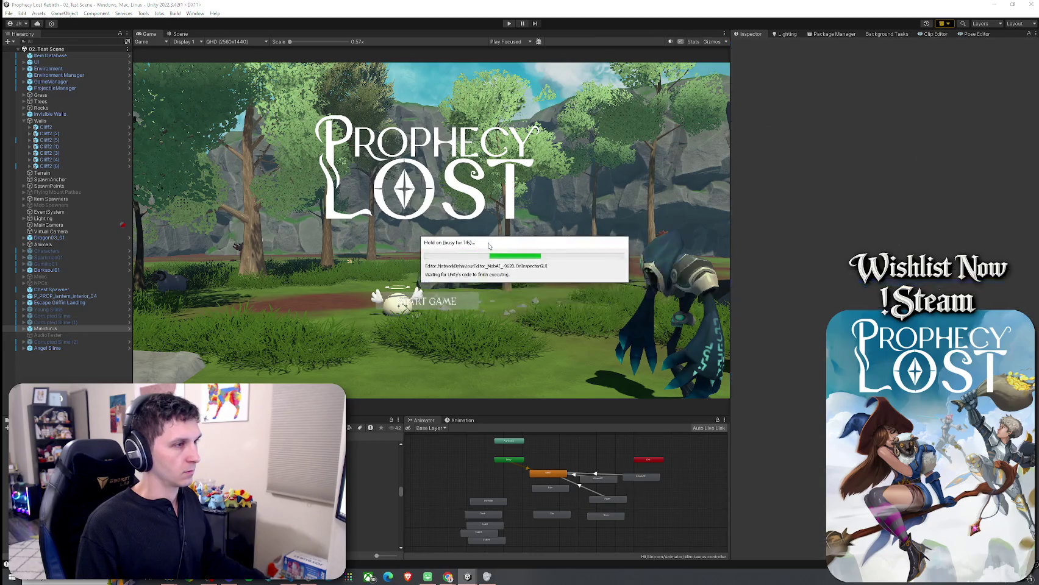
Enter Play mode from the toolbar to run the scene in Game view
{"action": "left_click", "coordinate": [509, 23]}
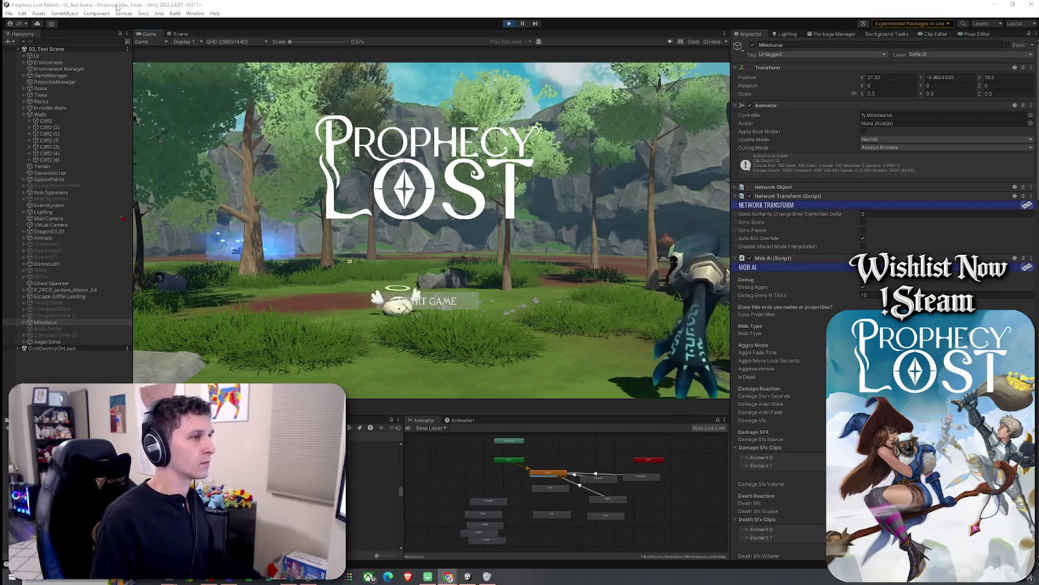
Start a game and run the player past the Minotaurus, watching it aggro and attack as the match timer starts
{"action": "left_click", "coordinate": [508, 26]}
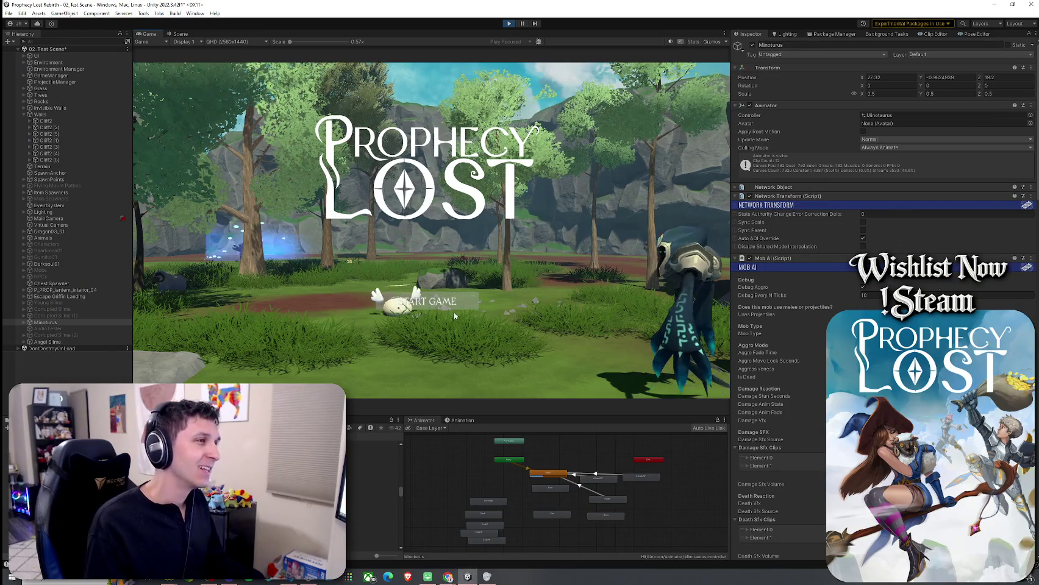
{"action": "left_click", "coordinate": [440, 304]}
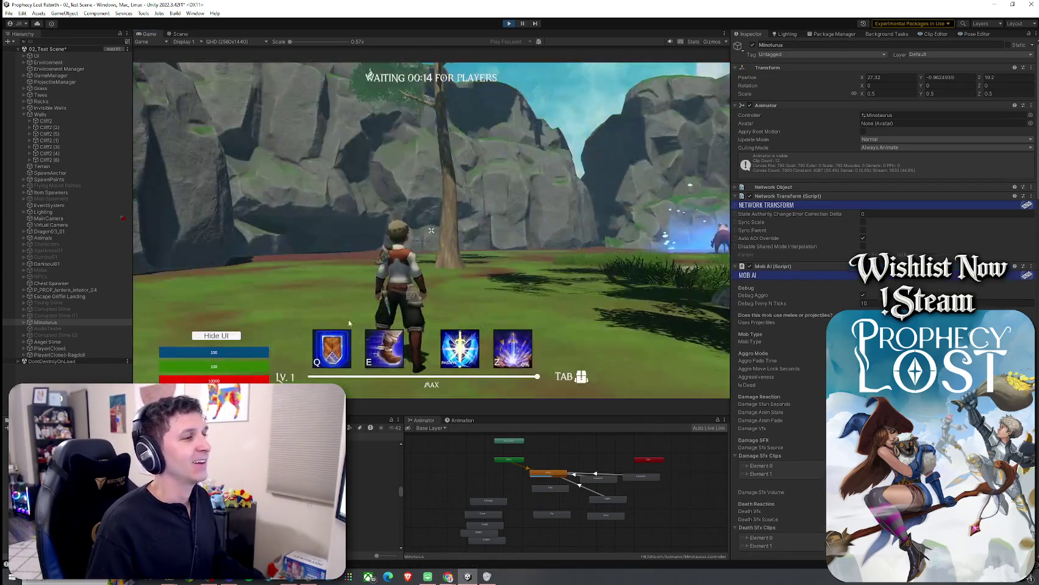
{"action": "key", "text": "w"}
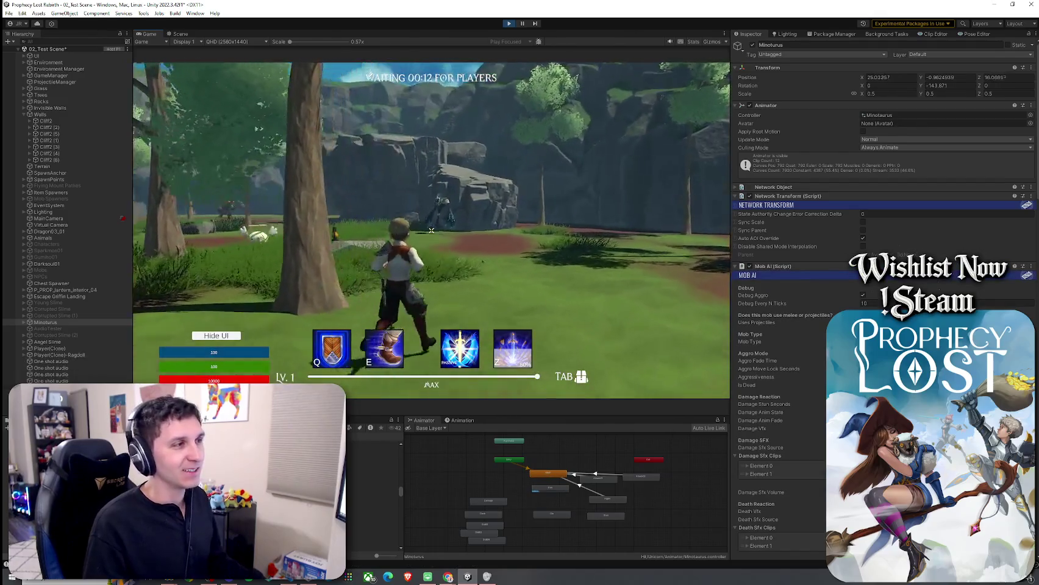
{"action": "key", "text": "w"}
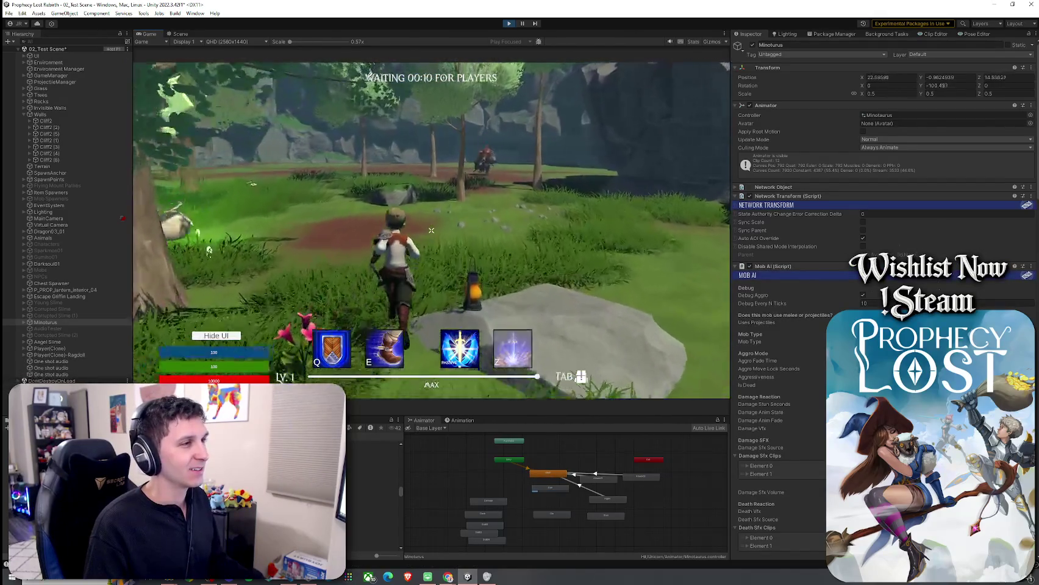
{"action": "key", "text": "w"}
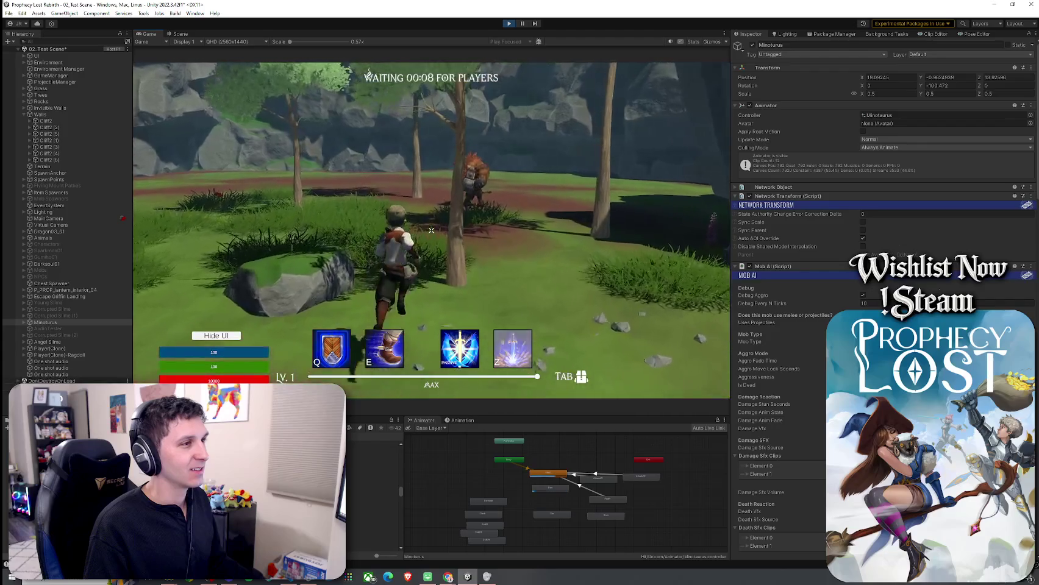
{"action": "key", "text": "w"}
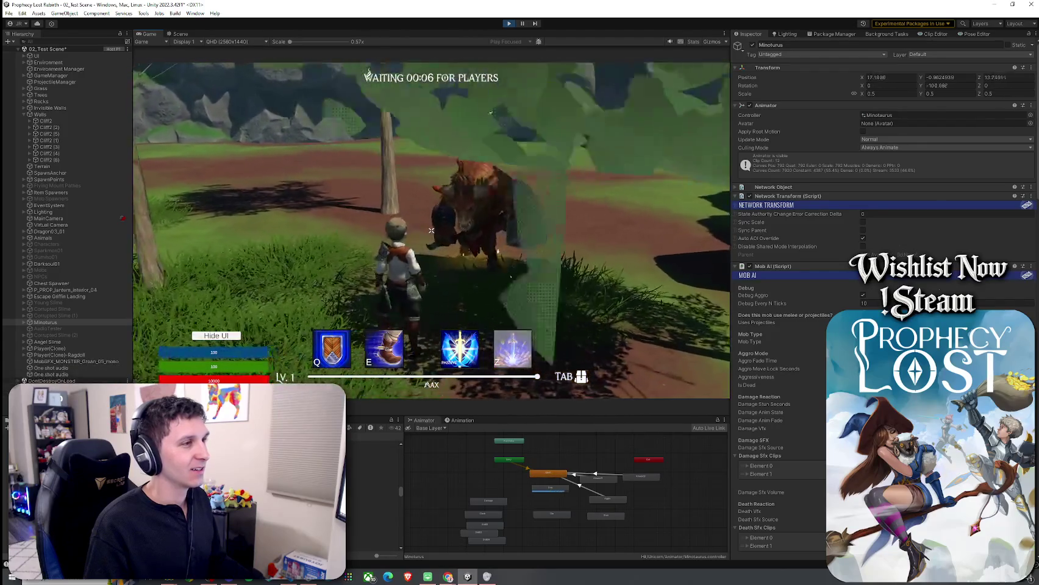
{"action": "key", "text": "w"}
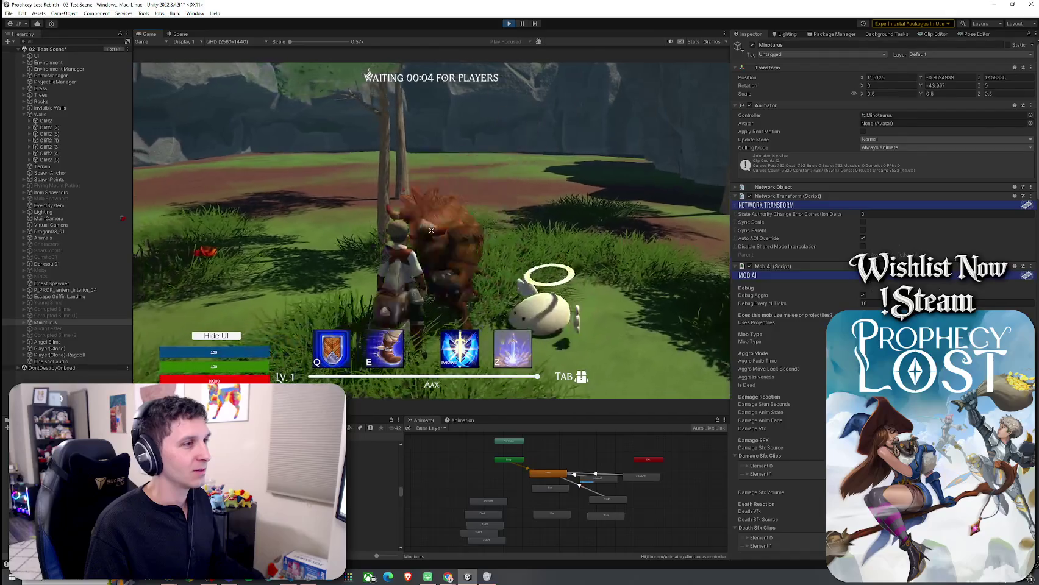
{"action": "key", "text": "w"}
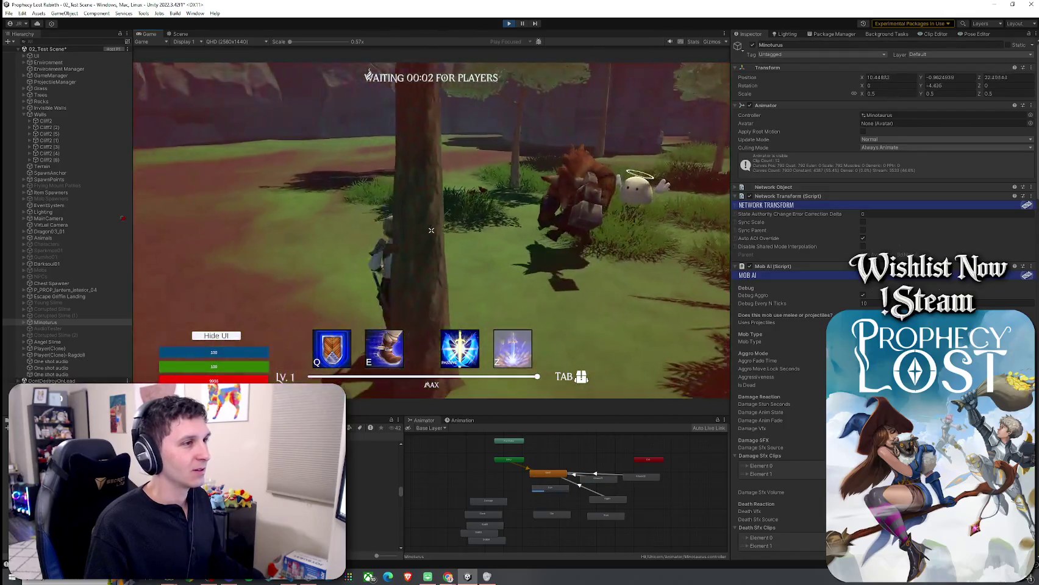
{"action": "key", "text": "w"}
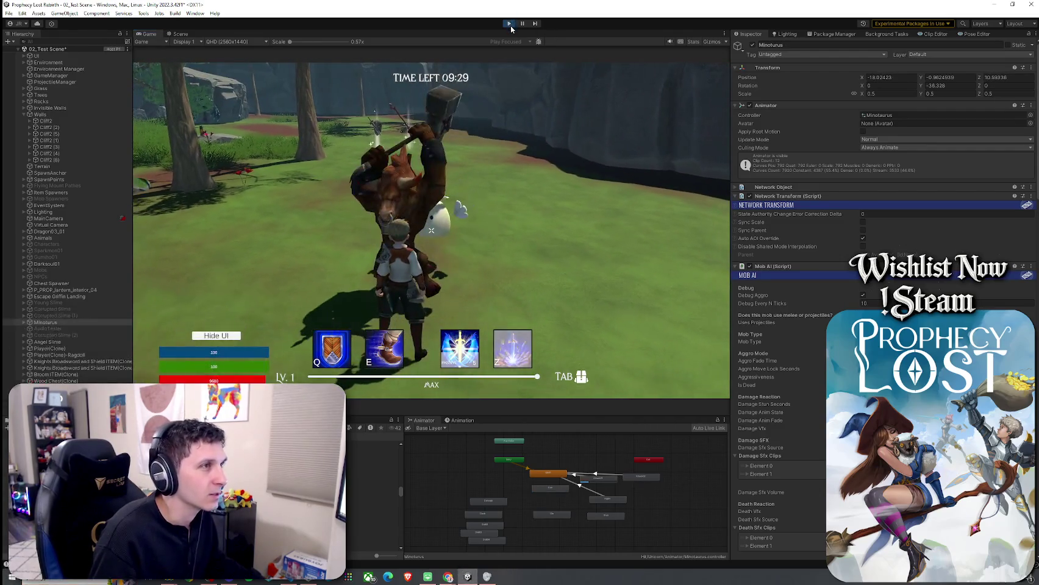
Stop the running playtest to leave Play mode
{"action": "key", "text": "ctrl+p"}
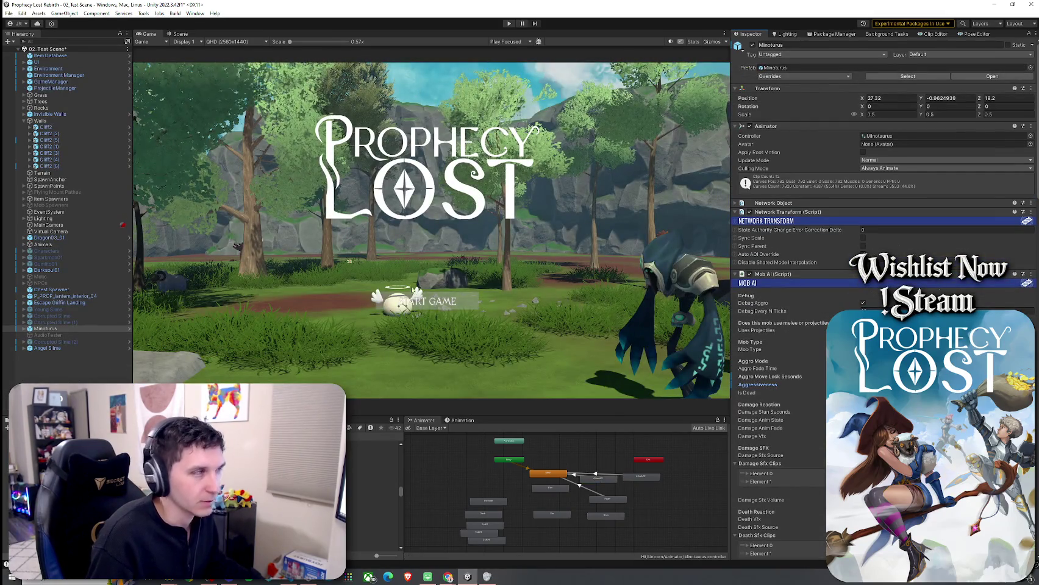
{"action": "left_click", "coordinate": [9, 13]}
{"action": "key", "text": "Escape"}
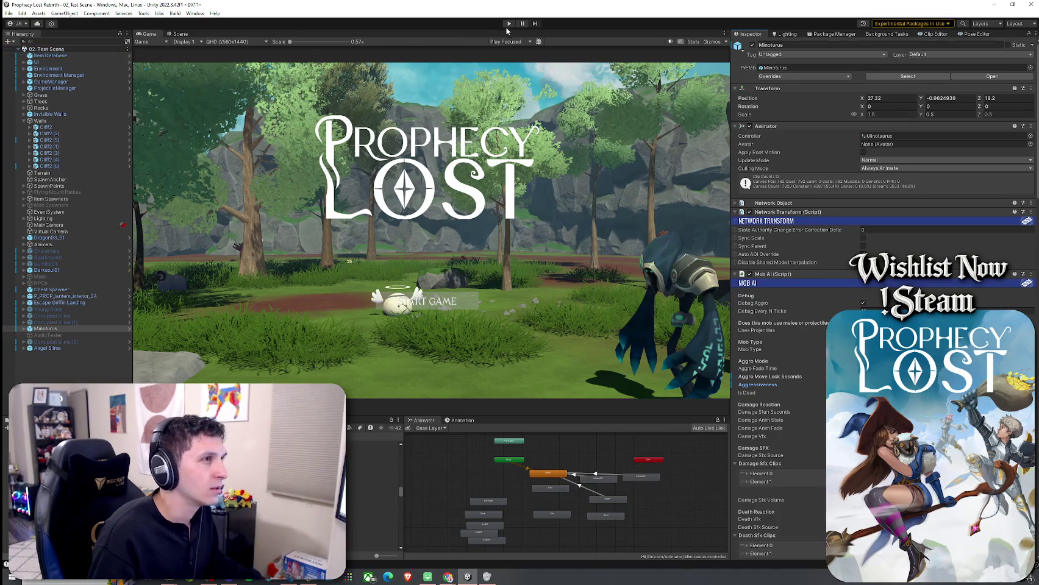
Re-enter Play mode and, after the domain reload, start a game from the title screen
{"action": "key", "text": "ctrl+p"}
{"action": "left_click_drag", "start_coordinate": [501, 270], "coordinate": [473, 235]}
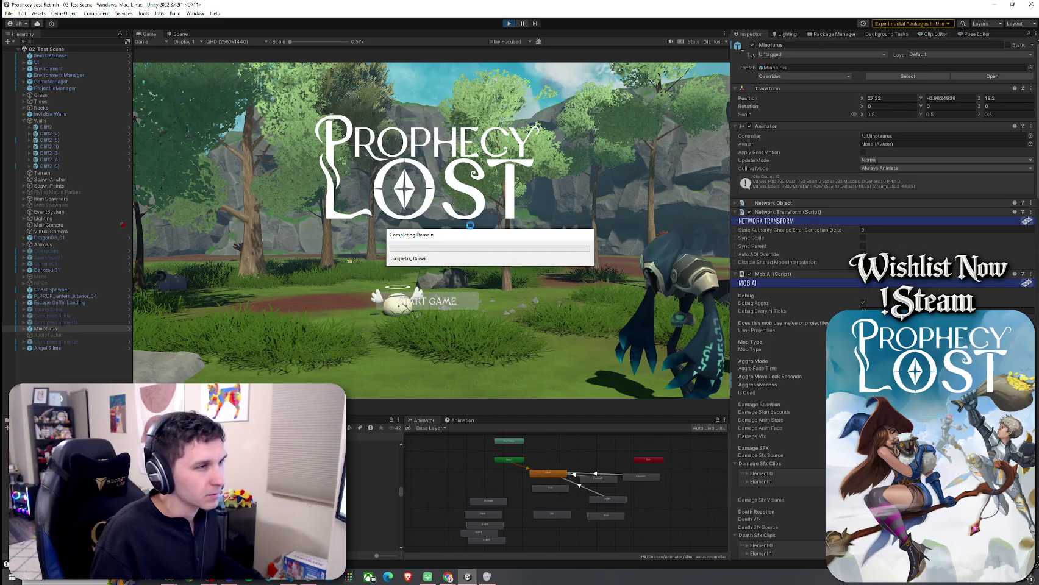
{"action": "left_click_drag", "start_coordinate": [470, 225], "coordinate": [443, 234]}
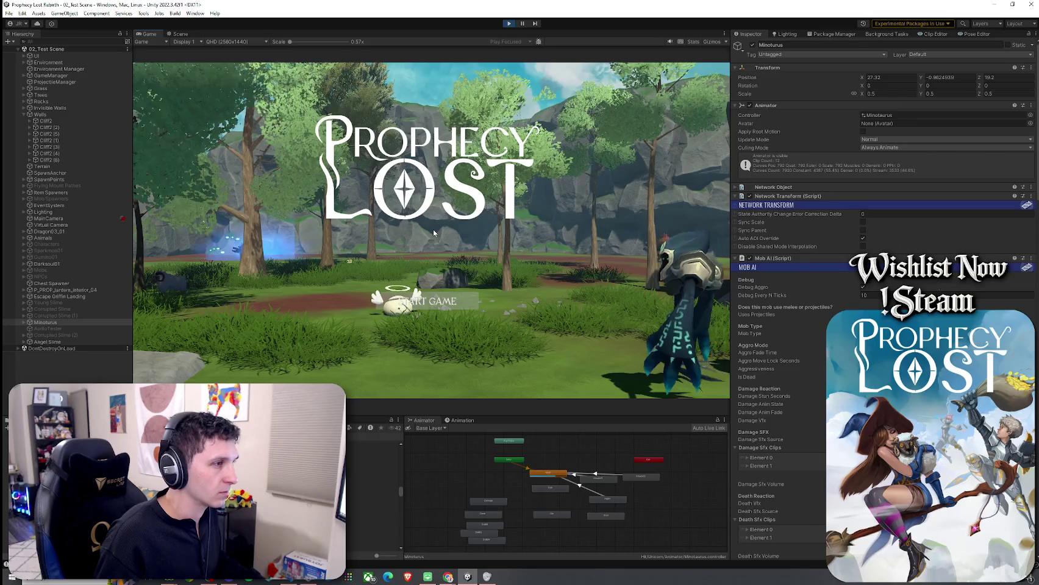
{"action": "left_click", "coordinate": [435, 301]}
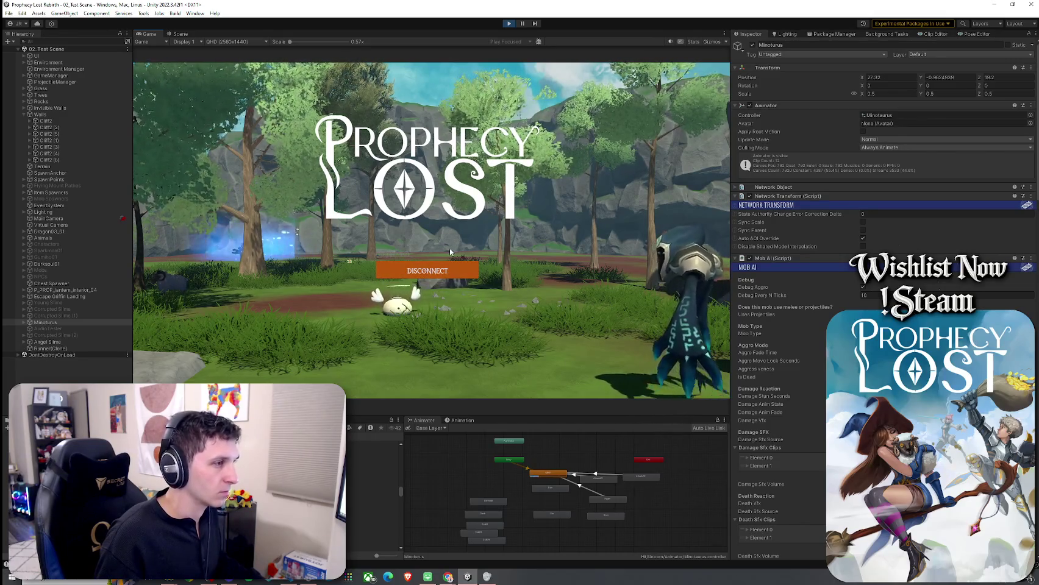
Run the adventurer through the forest past the slimes to the Minotaurus, attacking a slime
{"action": "key", "text": "w"}
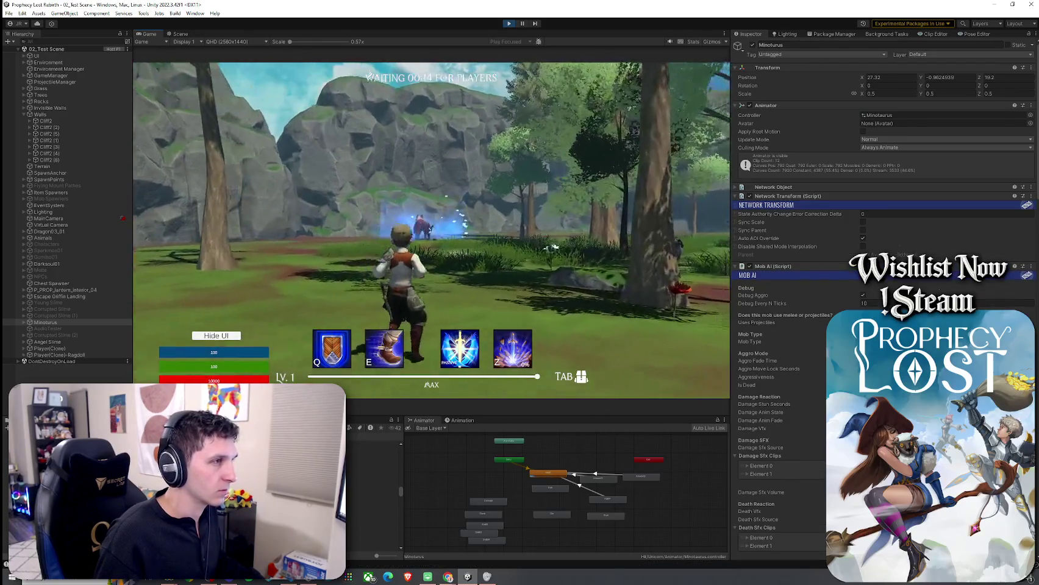
{"action": "key", "text": "w"}
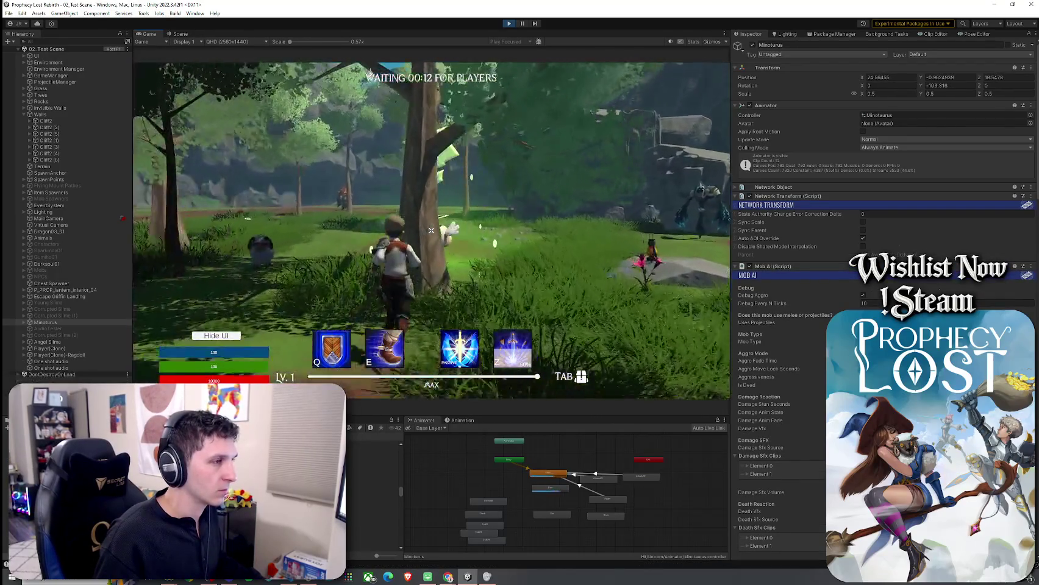
{"action": "key", "text": "w"}
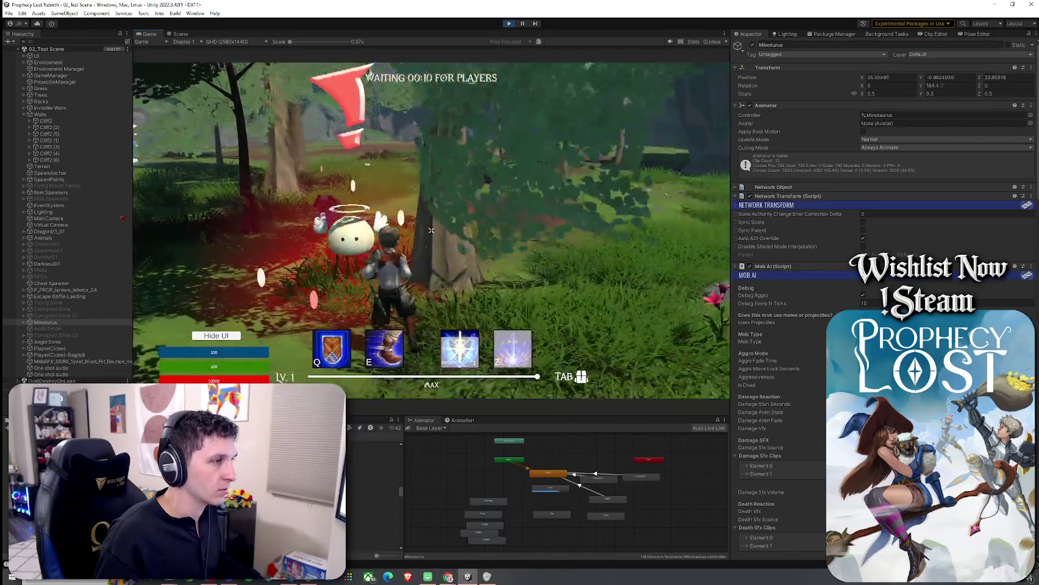
{"action": "key", "text": "w"}
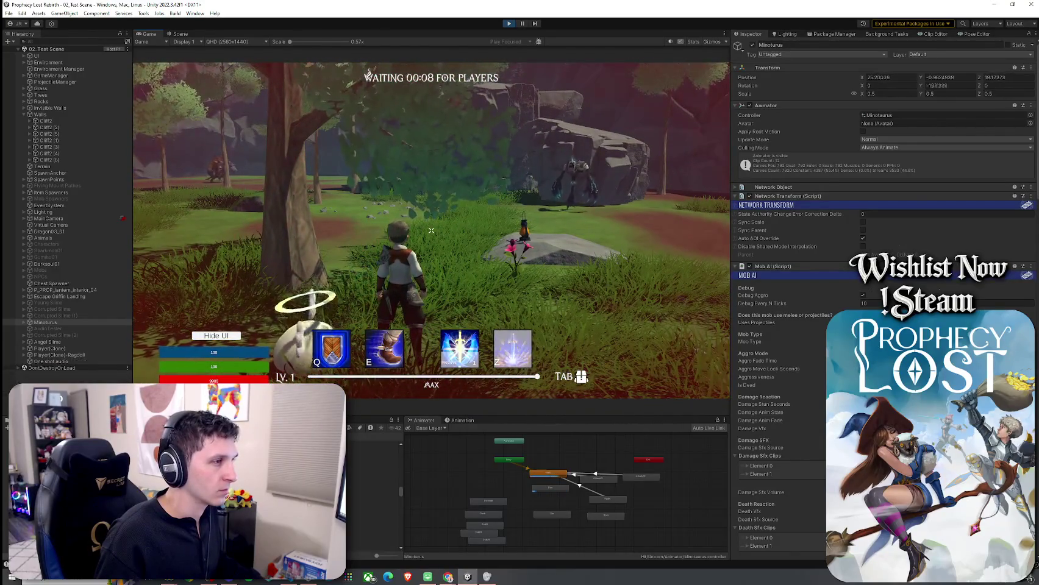
{"action": "key", "text": "w"}
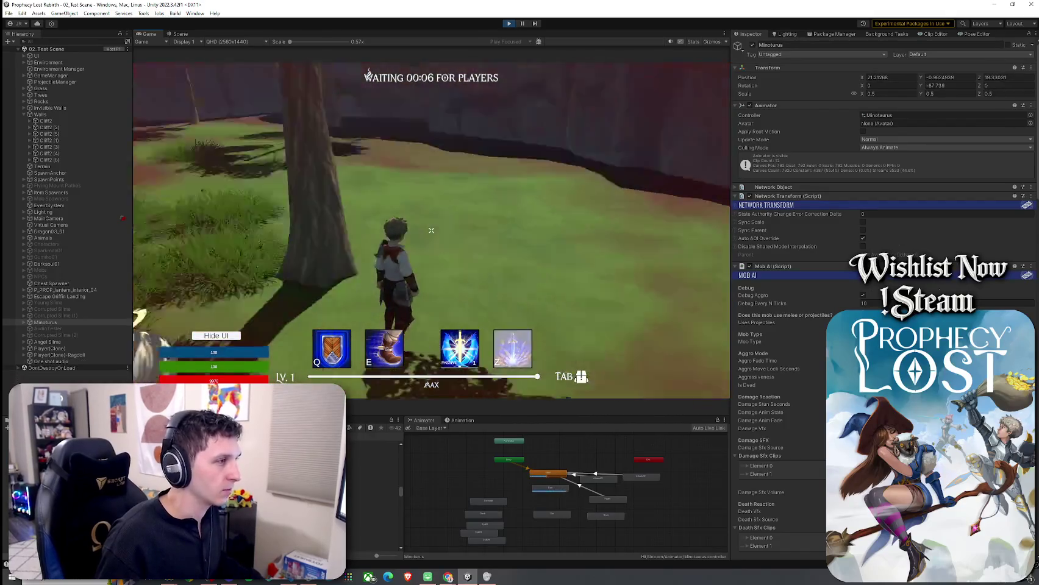
{"action": "key", "text": "w"}
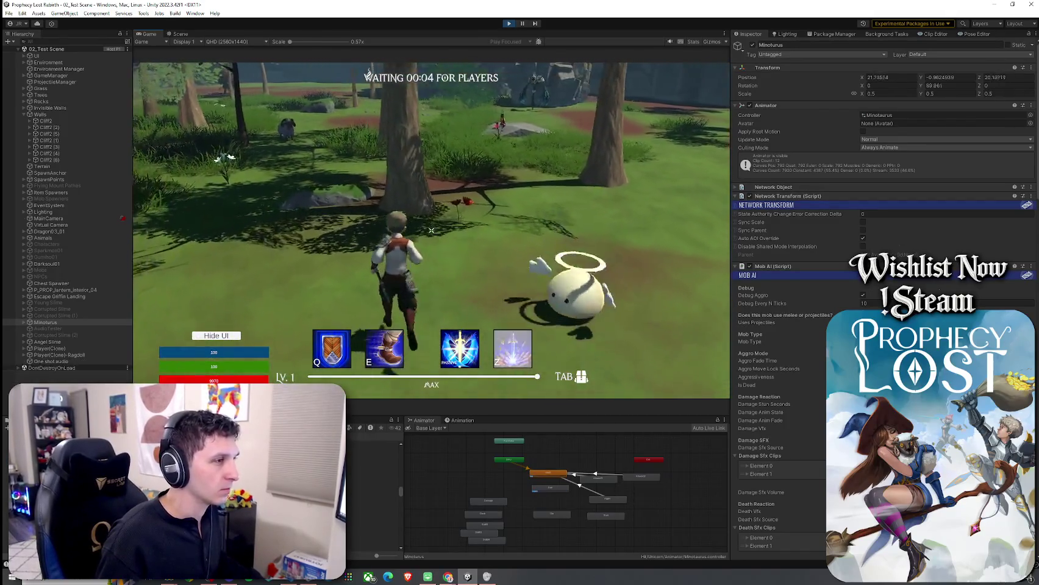
{"action": "key", "text": "w"}
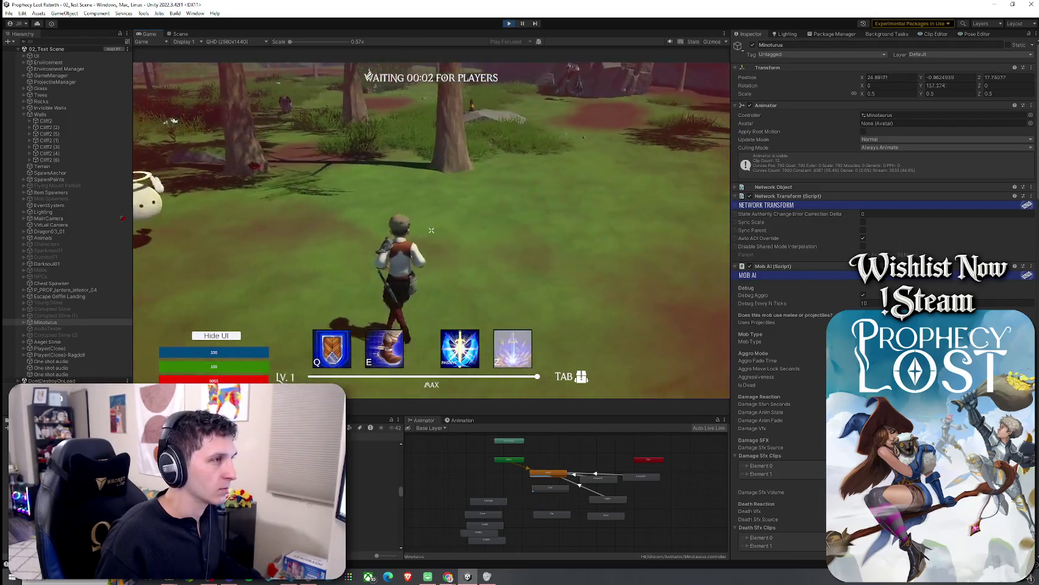
{"action": "key", "text": "w"}
{"action": "left_click", "coordinate": [431, 231]}
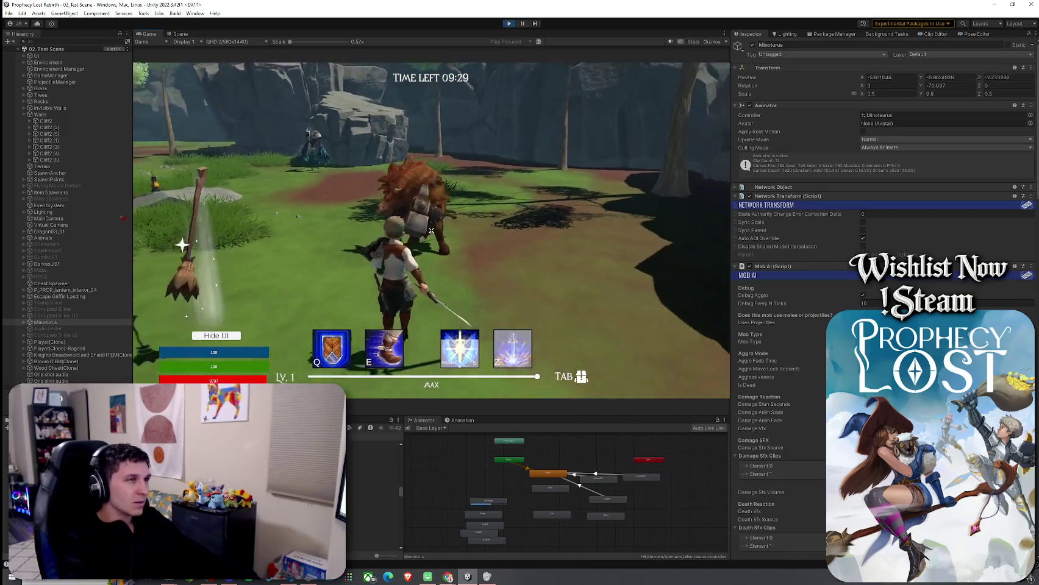
Stop the playtest and try checking in scene changes to Unity Version Control from File
{"action": "key", "text": "ctrl+p"}
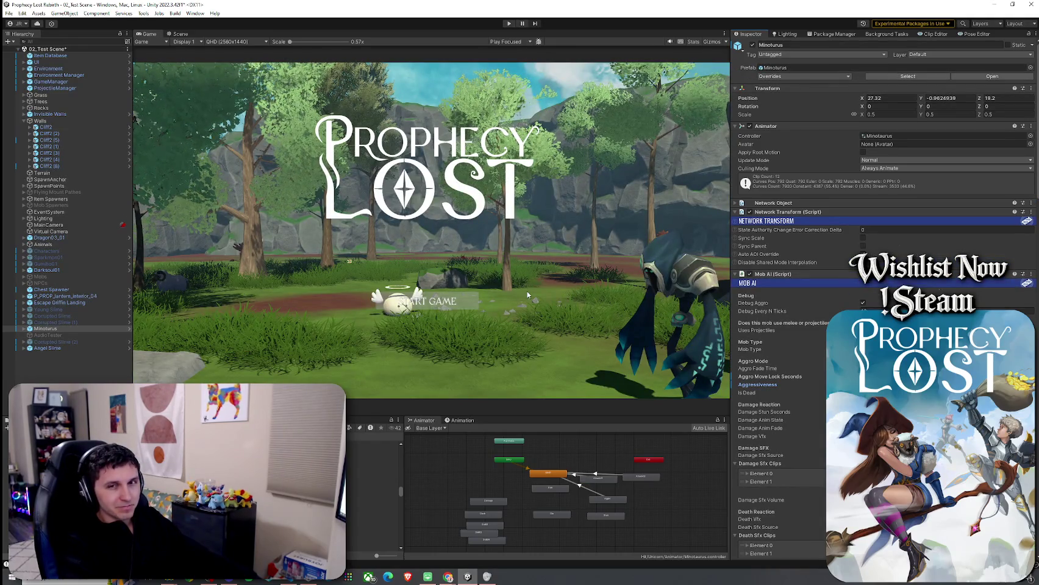
{"action": "left_click", "coordinate": [8, 13]}
{"action": "left_click", "coordinate": [8, 13]}
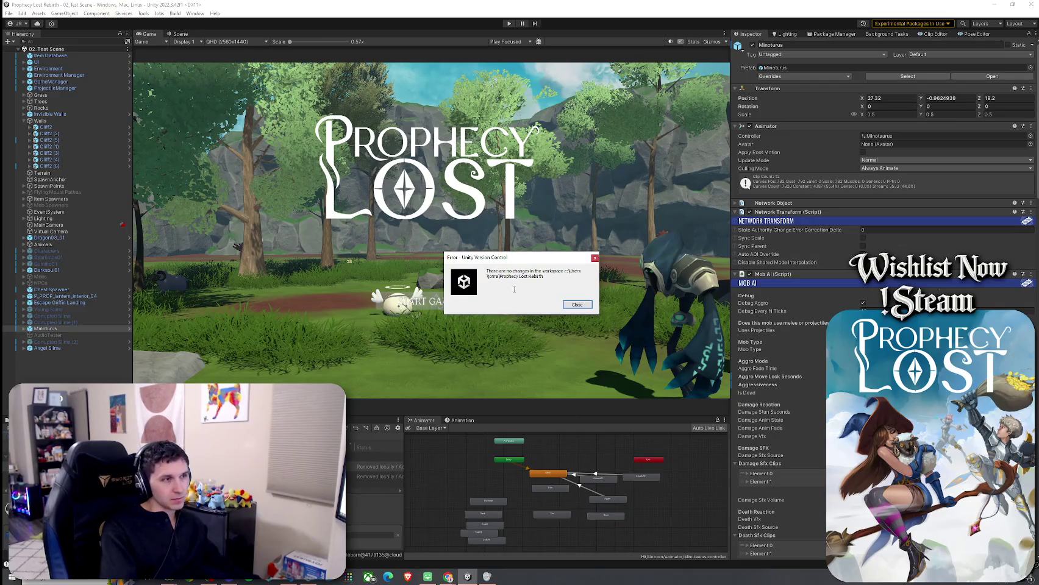
Dismiss the version-control error, save the scene, and minimize the Unity Editor
{"action": "left_click", "coordinate": [572, 304]}
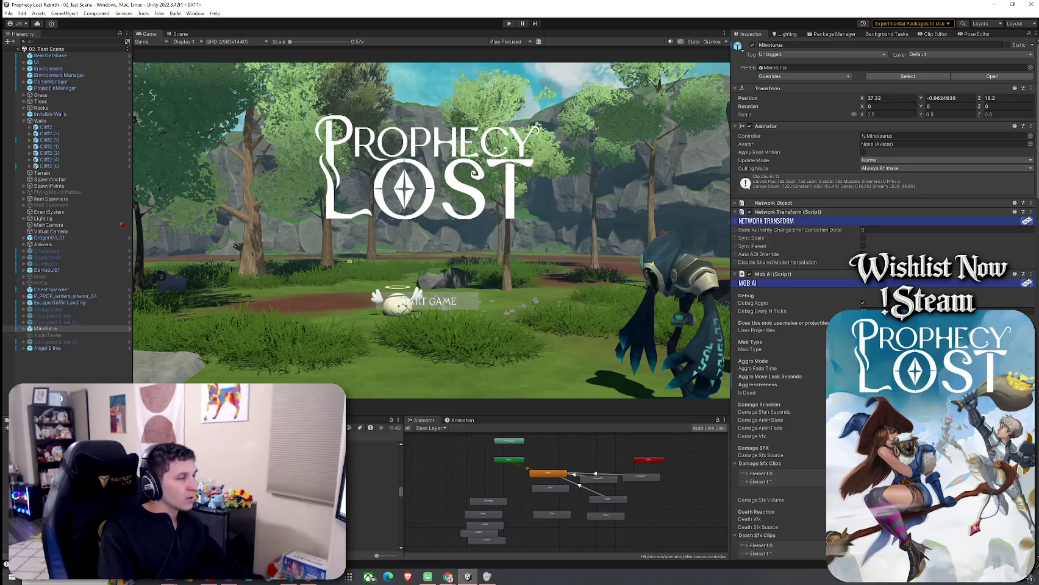
{"action": "left_click", "coordinate": [9, 12]}
{"action": "left_click", "coordinate": [24, 52]}
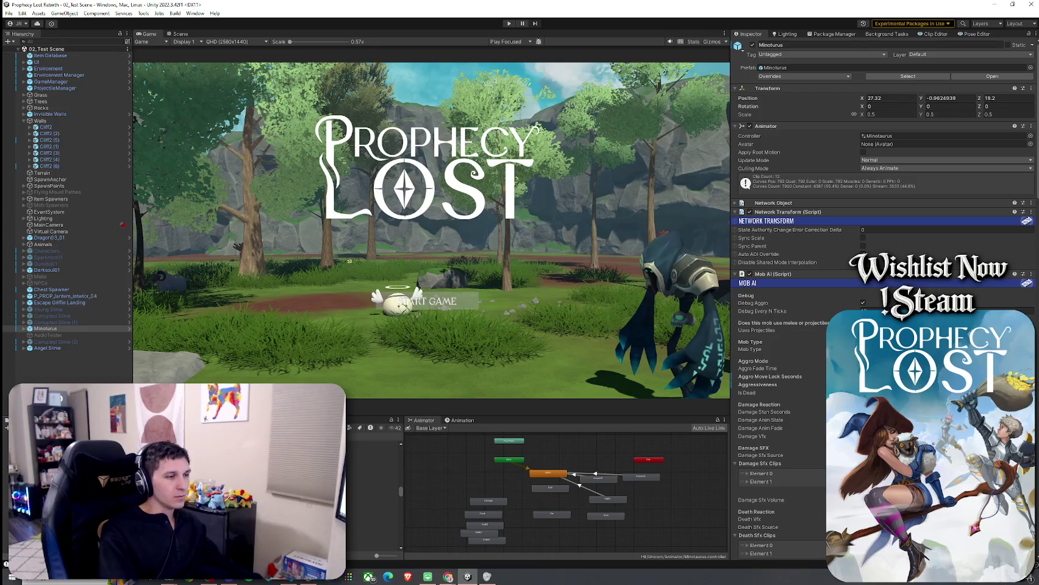
{"action": "left_click", "coordinate": [995, 4]}
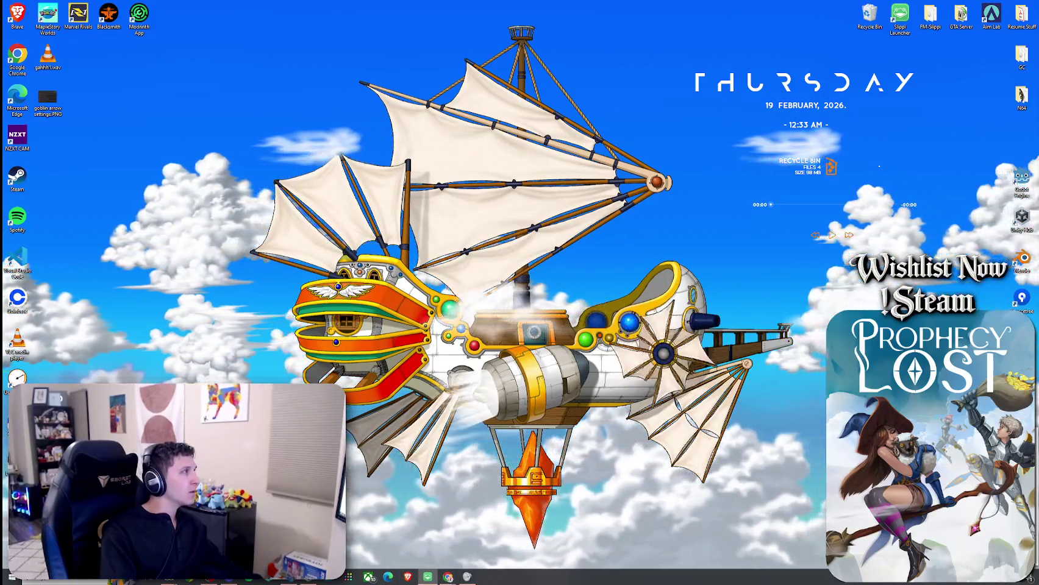
Launch Slippi Dolphin from the taskbar and reach Melee's Online Play menu
{"action": "left_click", "coordinate": [426, 576]}
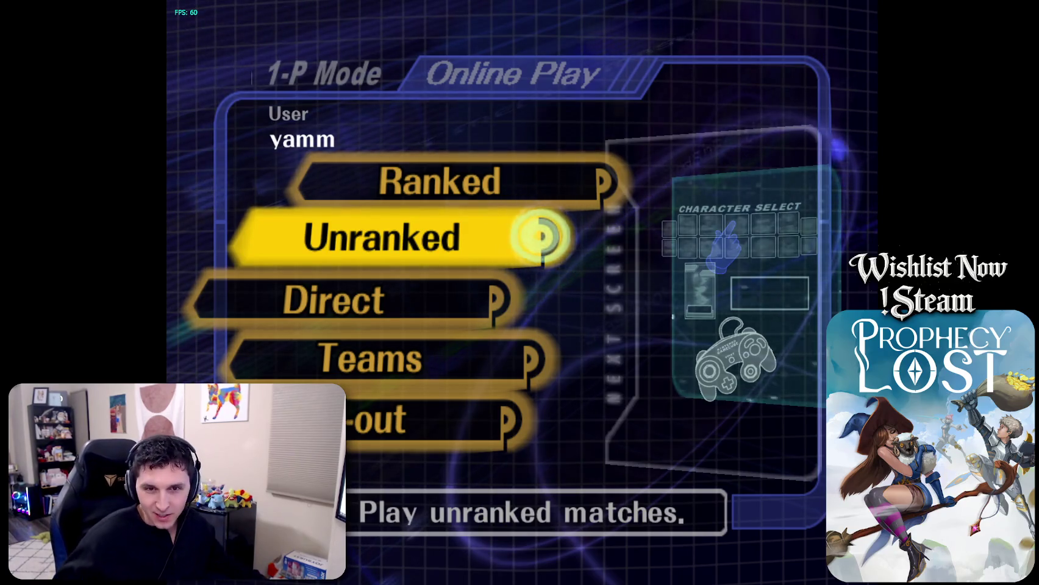
Choose Direct online play and lock in Falco as the character
{"action": "key", "text": "Down"}
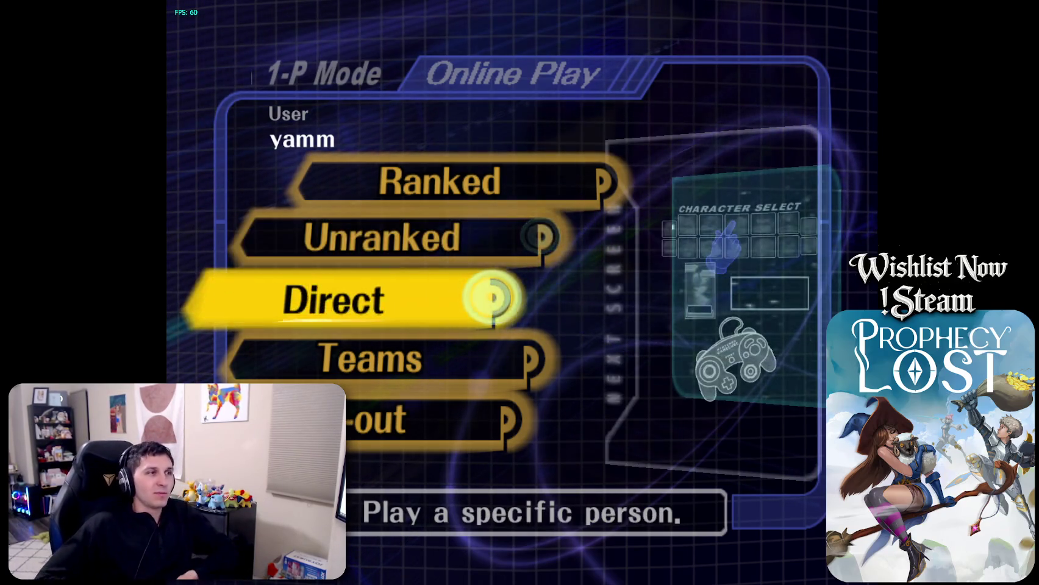
{"action": "key", "text": "Return"}
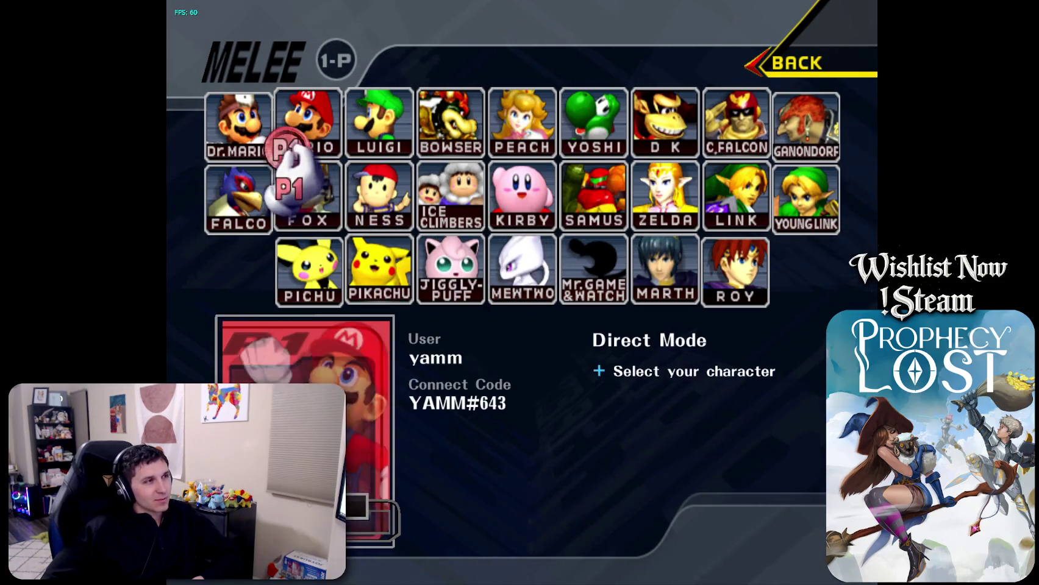
{"action": "key", "text": "Return"}
{"action": "key", "text": "Return"}
{"action": "key", "text": "Right"}
{"action": "key", "text": "Down"}
{"action": "key", "text": "Down"}
{"action": "key", "text": "Right"}
{"action": "key", "text": "Right"}
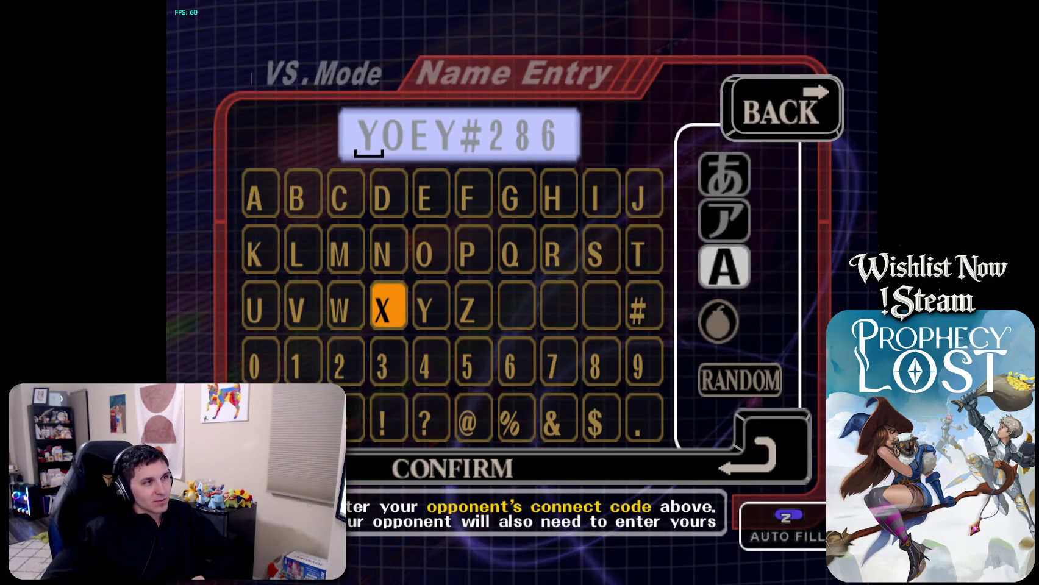
{"action": "key", "text": "Left"}
{"action": "key", "text": "Left"}
{"action": "key", "text": "Left"}
Enter the opponent's connect code on the Name Entry screen and confirm to start searching
{"action": "key", "text": "Return"}
{"action": "key", "text": "Right"}
{"action": "key", "text": "Return"}
{"action": "key", "text": "Right"}
{"action": "key", "text": "Right"}
{"action": "key", "text": "Right"}
{"action": "key", "text": "Right"}
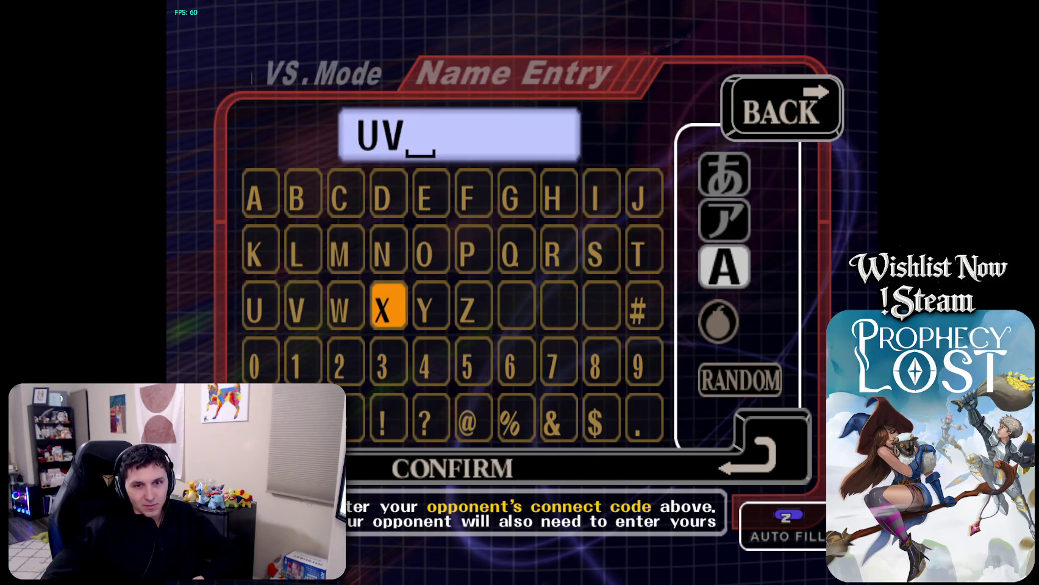
{"action": "key", "text": "Right"}
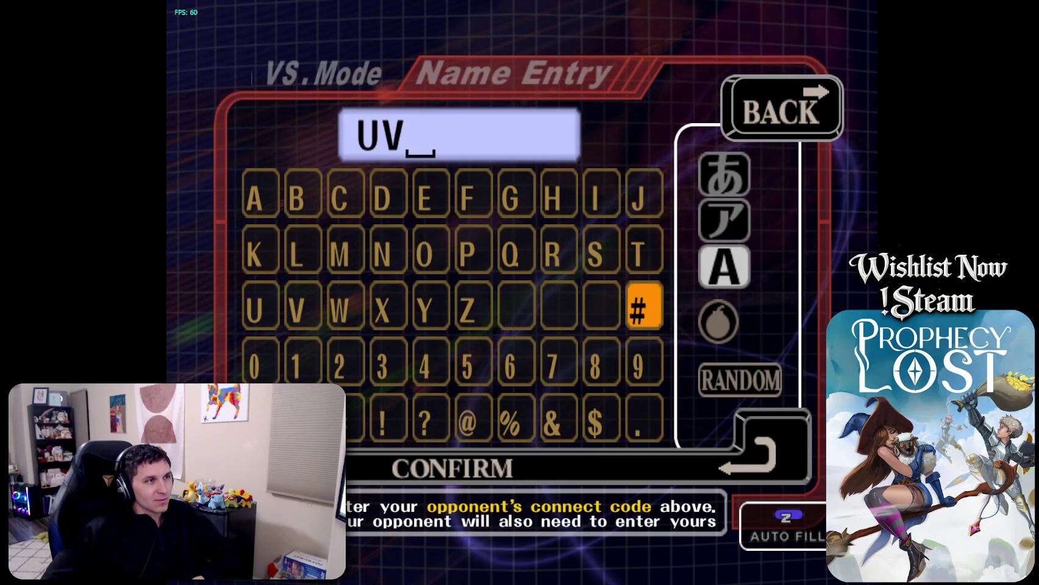
{"action": "key", "text": "Return"}
{"action": "key", "text": "Down"}
{"action": "key", "text": "Left"}
{"action": "key", "text": "Left"}
{"action": "key", "text": "Left"}
{"action": "key", "text": "Return"}
{"action": "key", "text": "Left"}
{"action": "key", "text": "Left"}
{"action": "key", "text": "Left"}
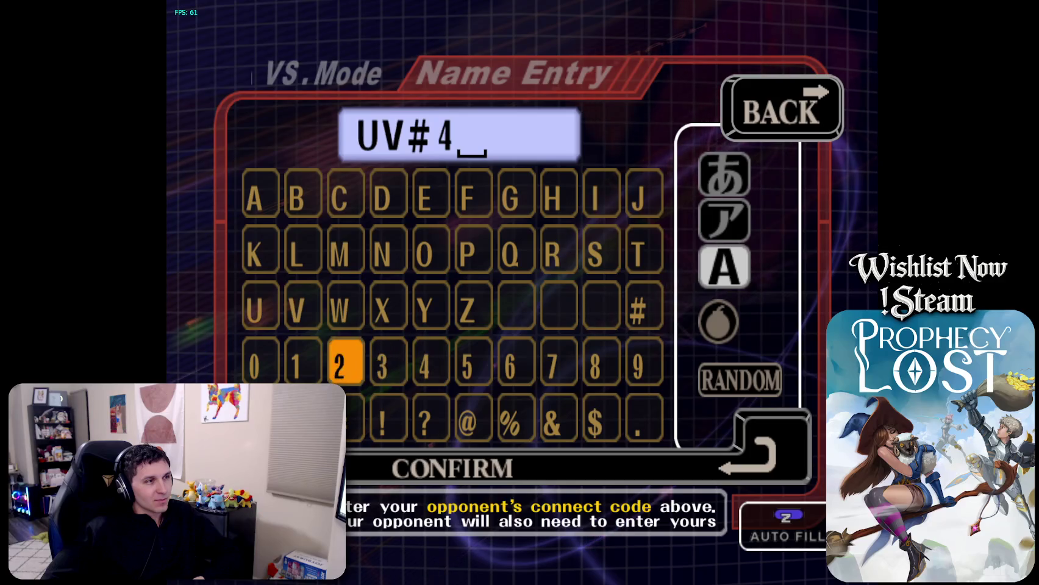
{"action": "key", "text": "Return"}
{"action": "key", "text": "Right"}
{"action": "key", "text": "Right"}
{"action": "key", "text": "Right"}
{"action": "key", "text": "Return"}
{"action": "key", "text": "Down"}
{"action": "key", "text": "Down"}
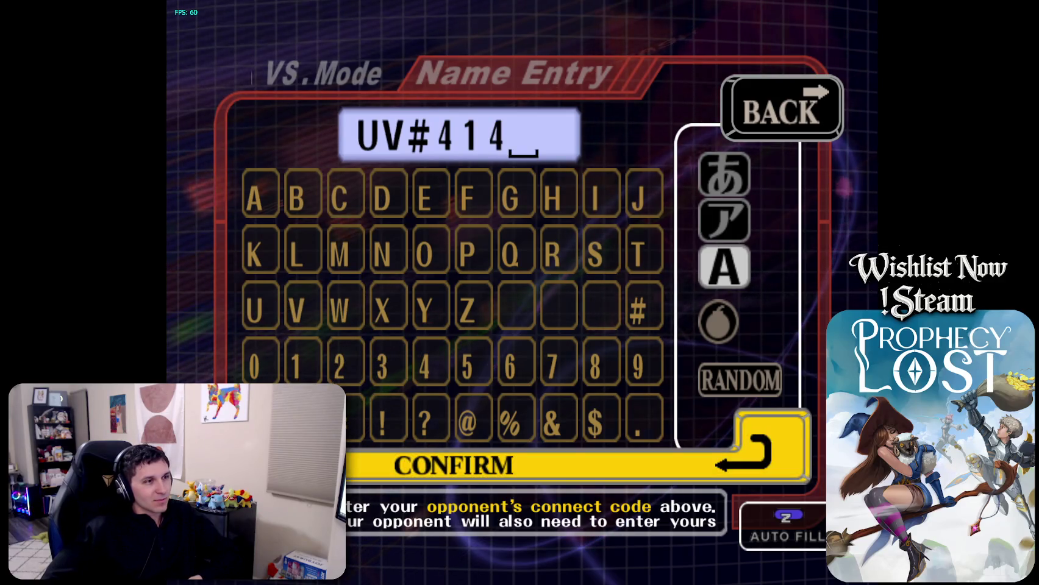
{"action": "key", "text": "Return"}
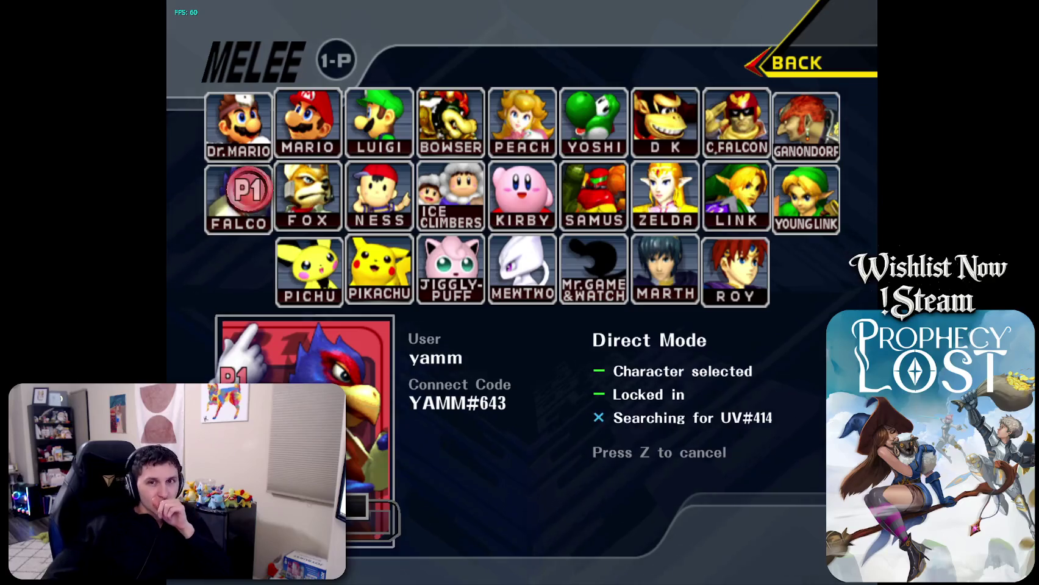